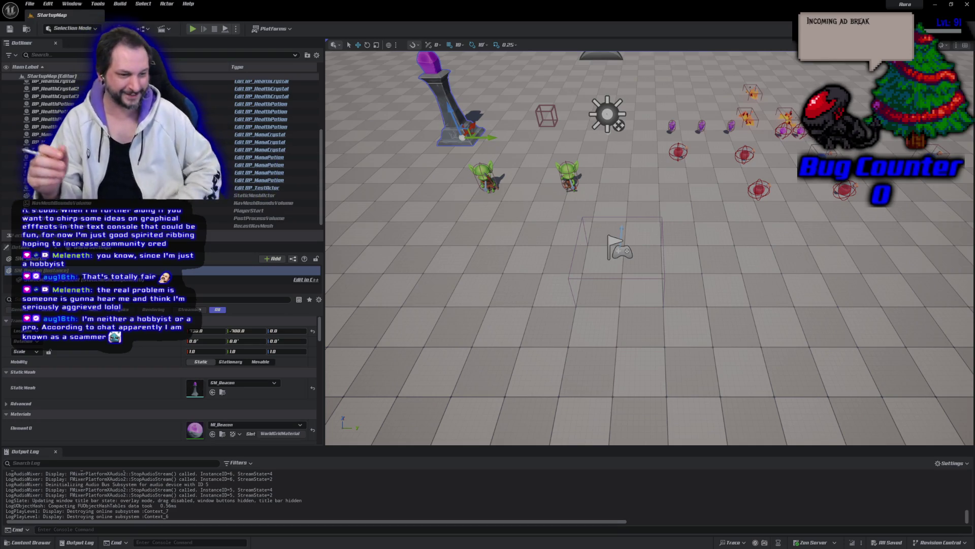
Play the level and click-move the character until Rider breaks at Array.h RangeCheck.
{"action": "left_click", "coordinate": [193, 29]}
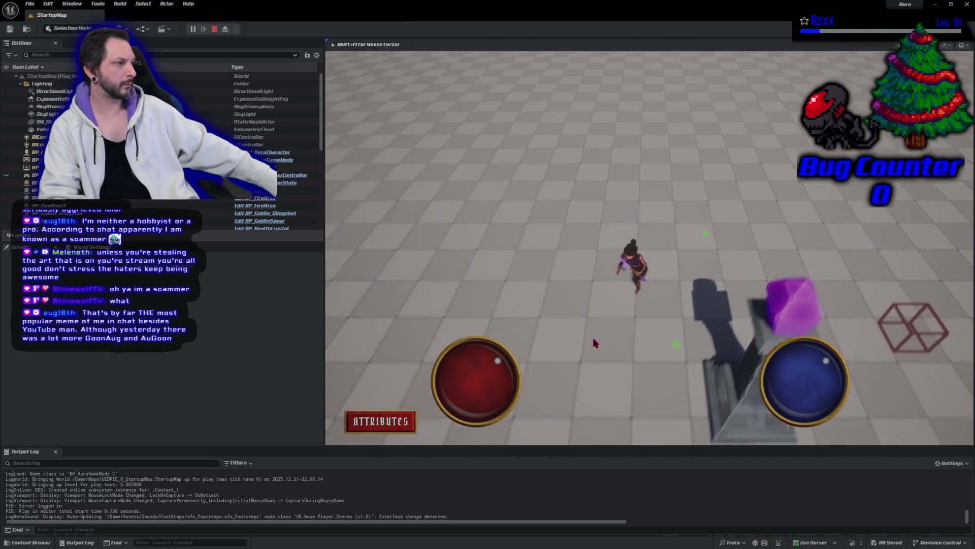
{"action": "left_click", "coordinate": [711, 325]}
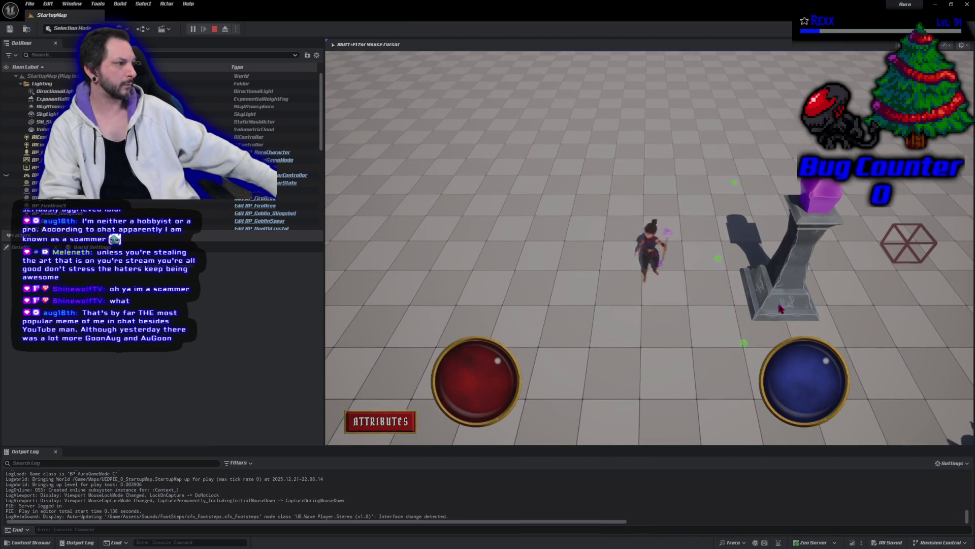
{"action": "left_click", "coordinate": [555, 351]}
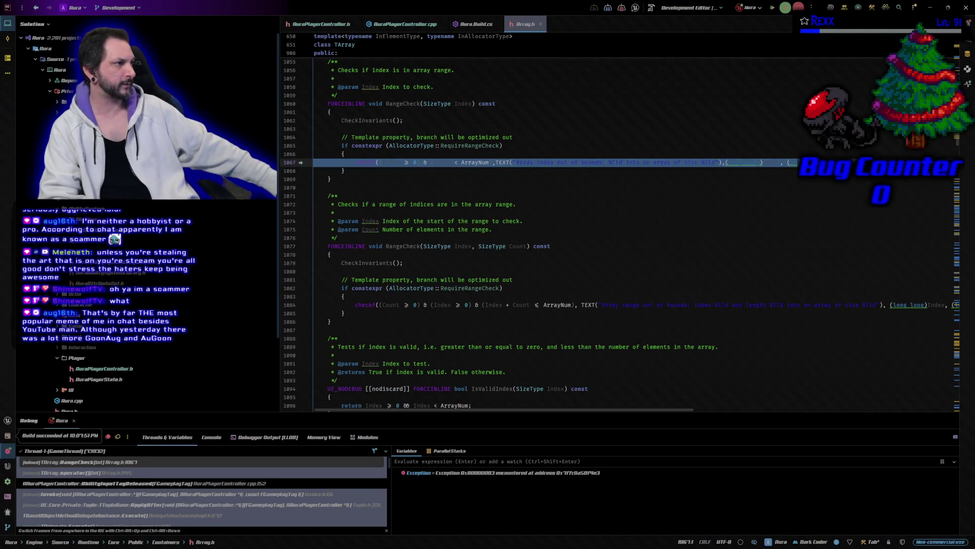
Resume past the RangeCheck exception and close Array.h, leaving Aura.Build.cs visible.
{"action": "key", "text": "F5"}
{"action": "scroll", "coordinate": [559, 229], "scroll_direction": "down", "scroll_amount": 10}
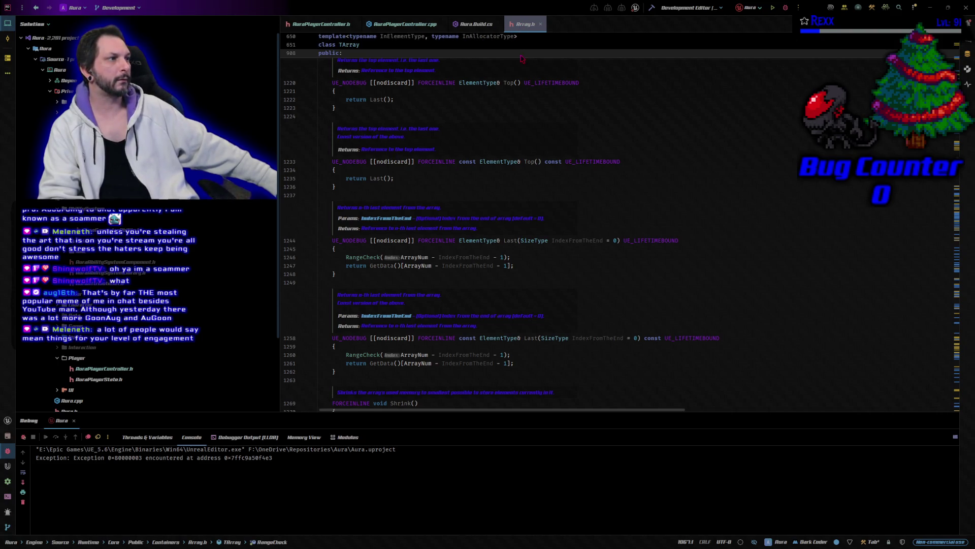
{"action": "middle_click", "coordinate": [525, 25]}
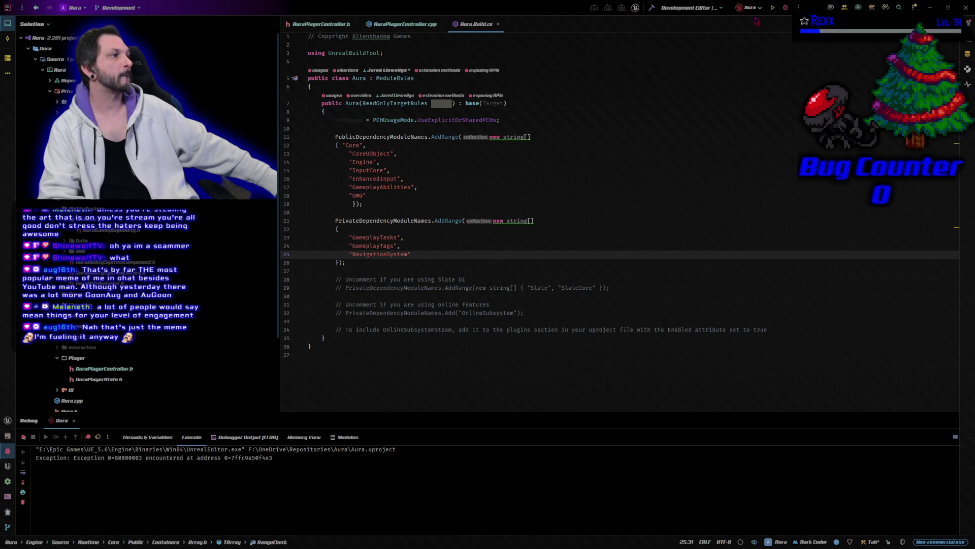
Stop debugging and bring up AuraPlayerController.cpp at AbilityInputTagReleased.
{"action": "left_click", "coordinate": [786, 8]}
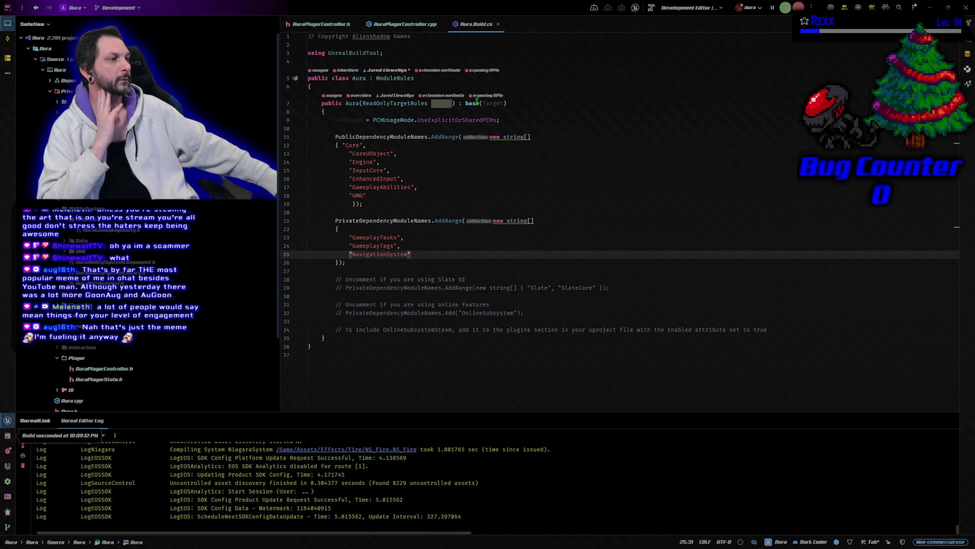
{"action": "left_click", "coordinate": [420, 25]}
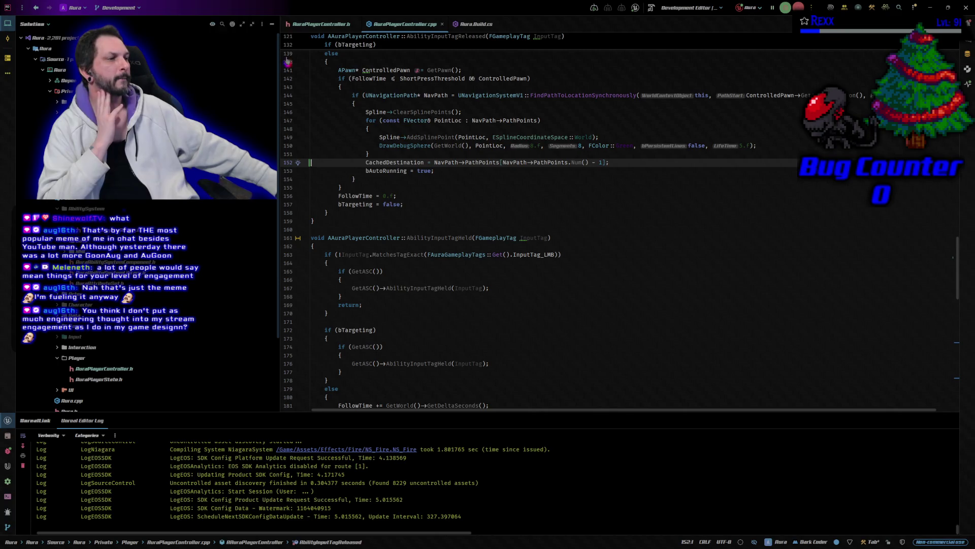
After the for loop, add 'if (NavPath->PathPoints.IsEmpty()) return;' above the CachedDestination assignment.
{"action": "scroll", "coordinate": [446, 206], "scroll_direction": "up", "scroll_amount": 1}
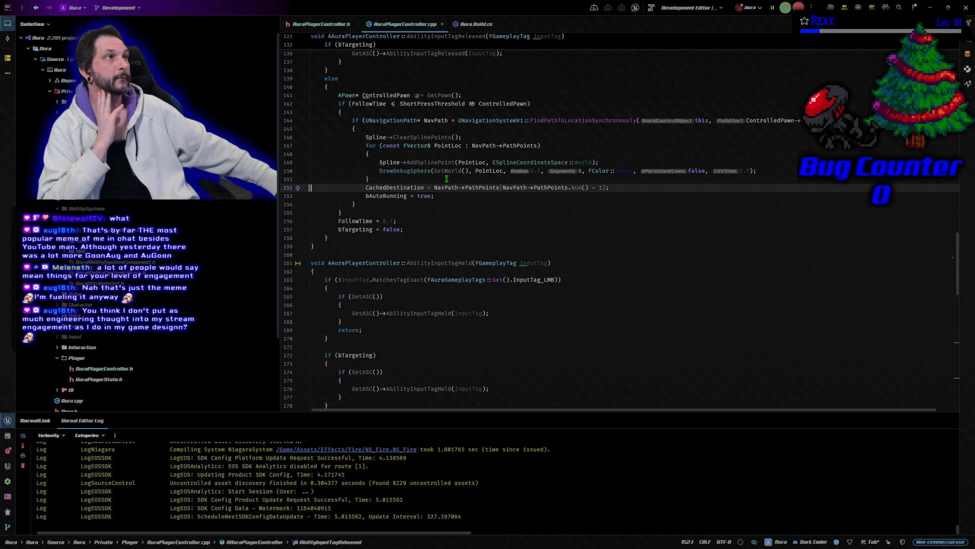
{"action": "left_click", "coordinate": [447, 179]}
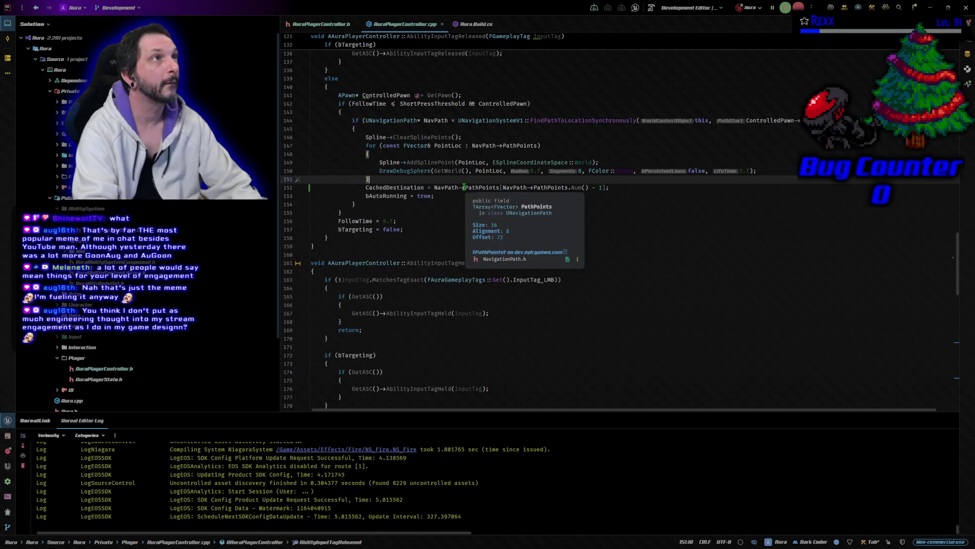
{"action": "key", "text": "Return"}
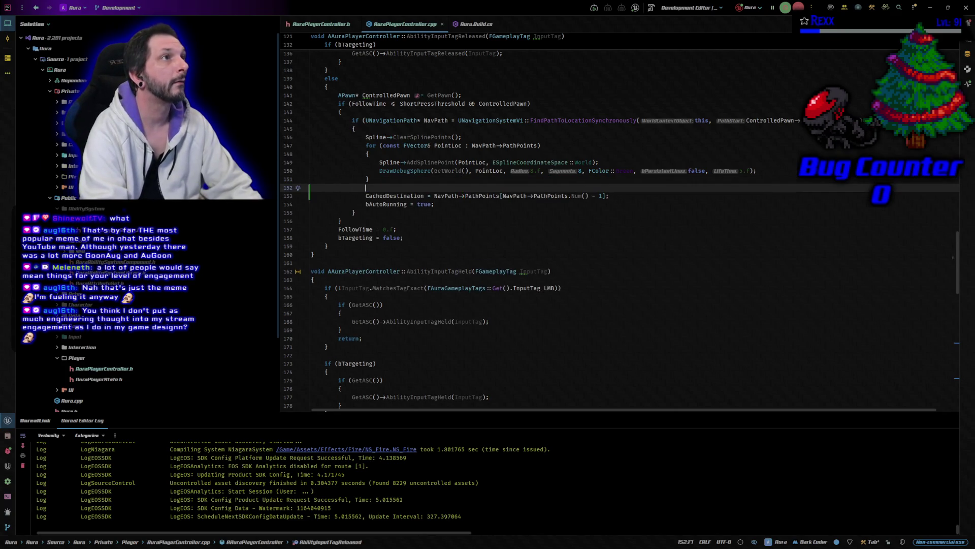
{"action": "type", "text": "if"}
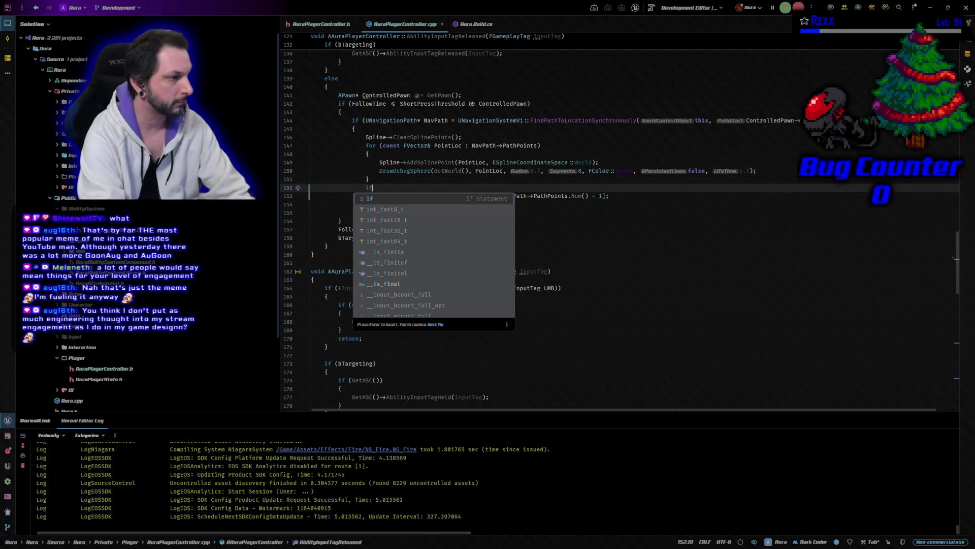
{"action": "type", "text": " ("}
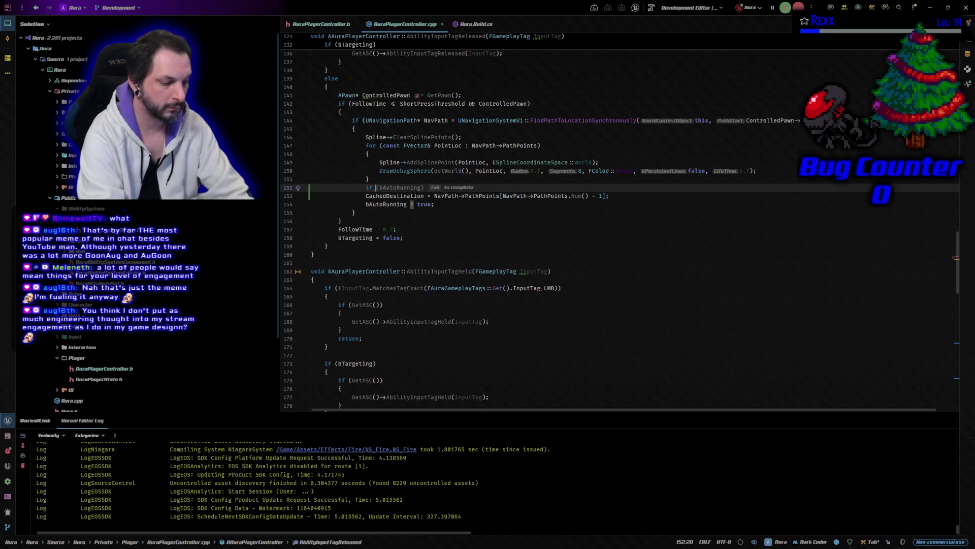
{"action": "type", "text": "Nav"}
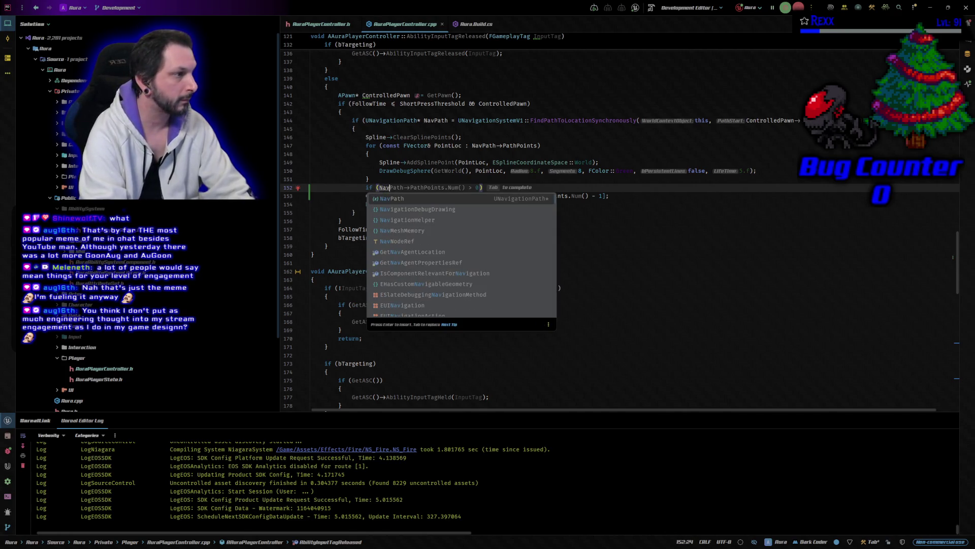
{"action": "key", "text": "Tab"}
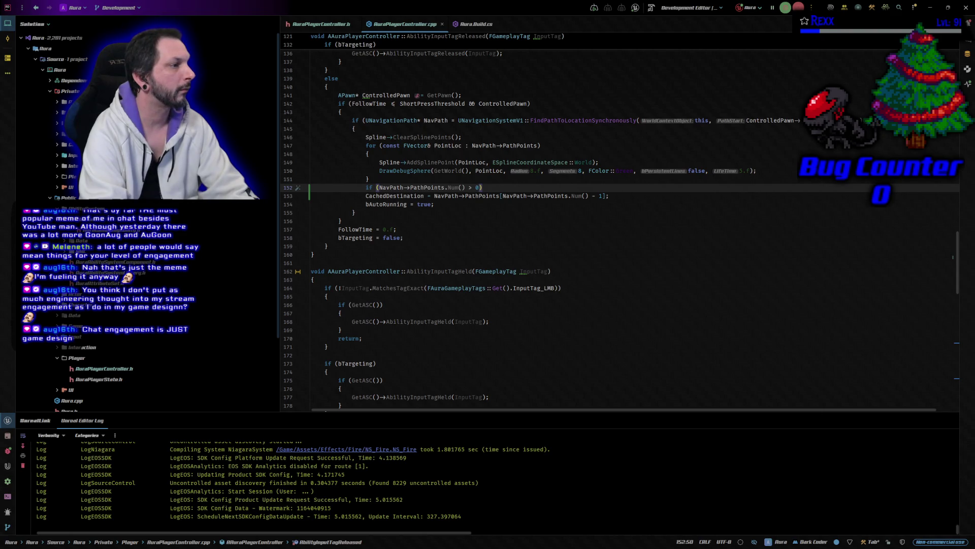
{"action": "key", "text": "BackSpace"}
{"action": "key", "text": "BackSpace"}
{"action": "key", "text": "BackSpace"}
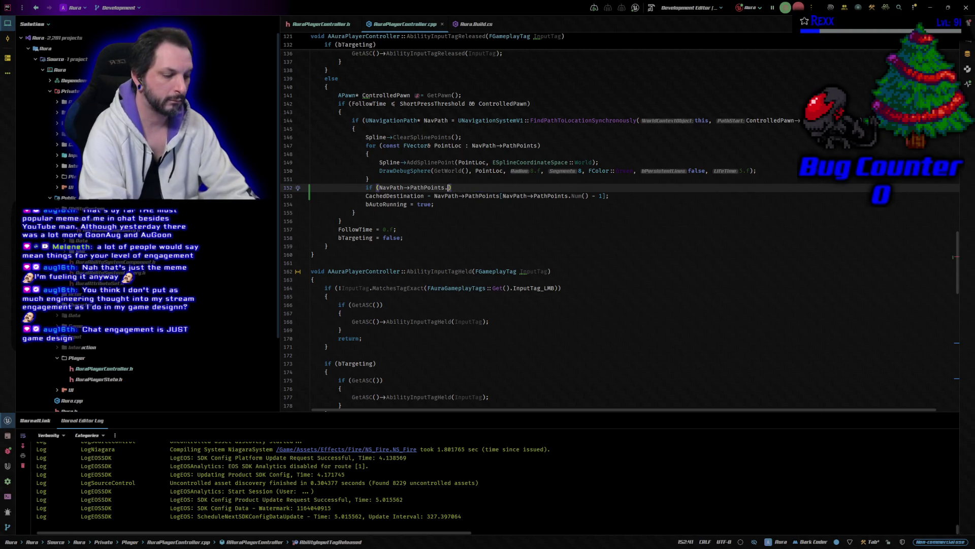
{"action": "type", "text": "IsV"}
{"action": "key", "text": "Tab"}
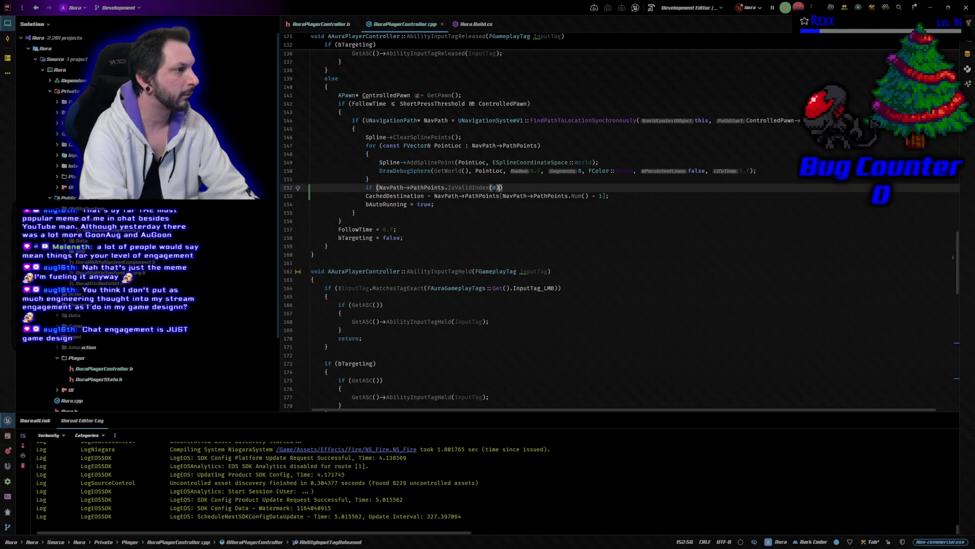
{"action": "key", "text": "BackSpace"}
{"action": "key", "text": "BackSpace"}
{"action": "key", "text": "BackSpace"}
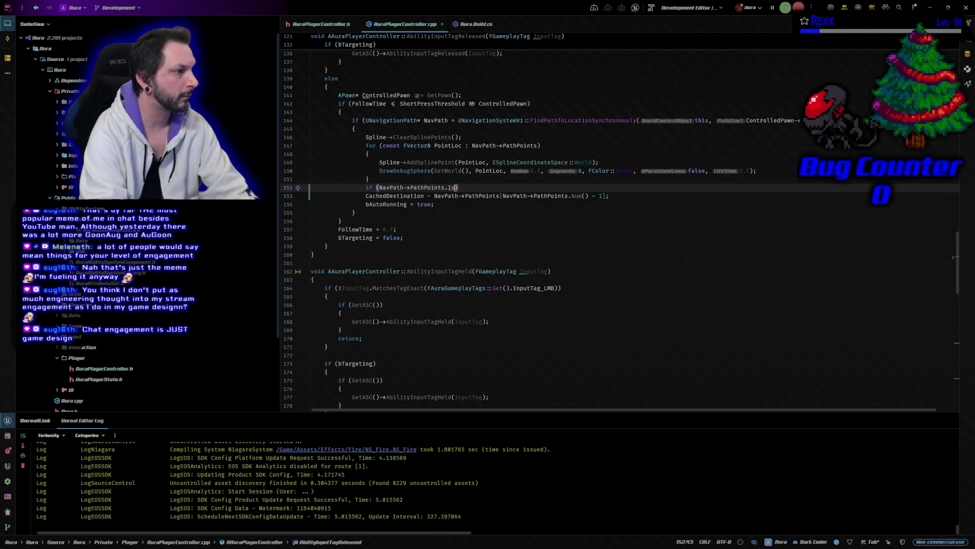
{"action": "type", "text": "E"}
{"action": "key", "text": "Tab"}
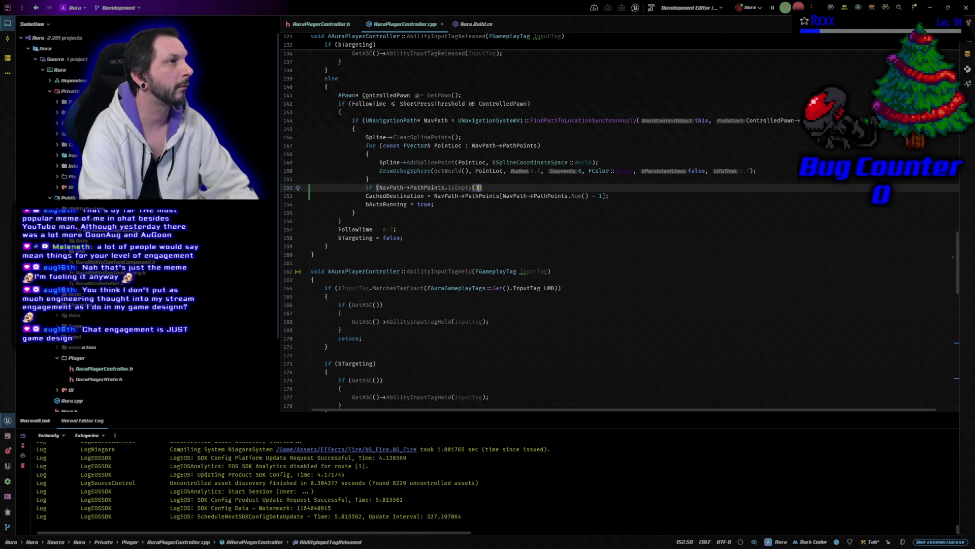
{"action": "type", "text": ") retur"}
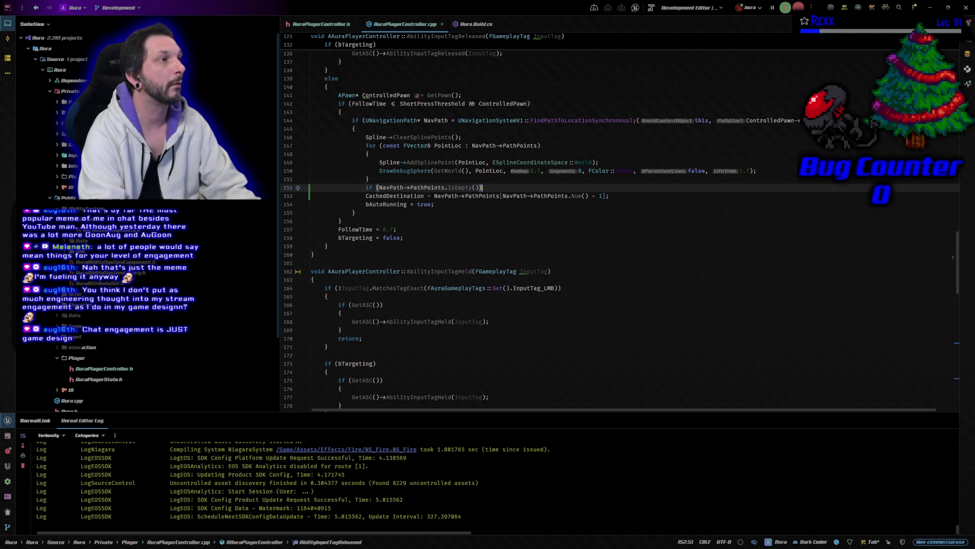
{"action": "type", "text": "n;"}
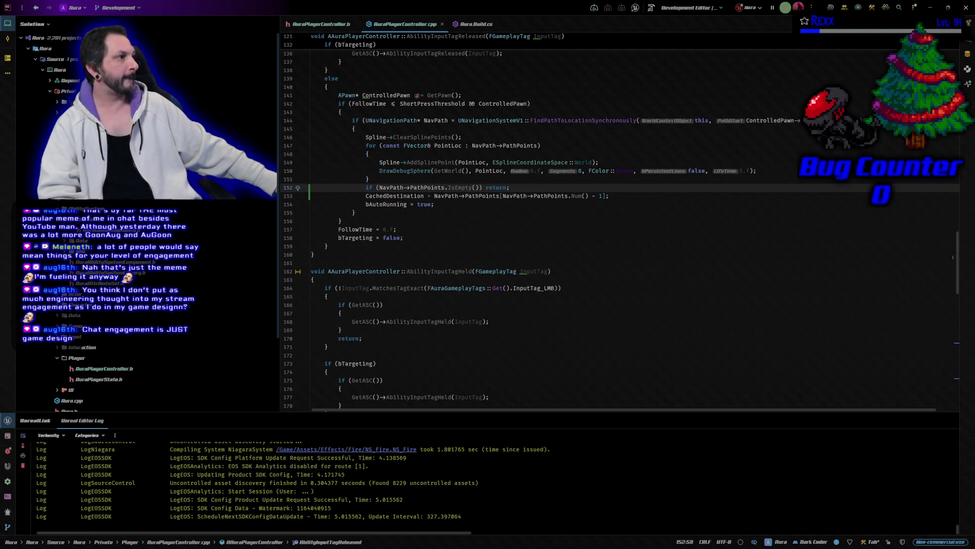
Build the project and confirm AuraPlayerController.cpp compiles without errors.
{"action": "left_click", "coordinate": [652, 9]}
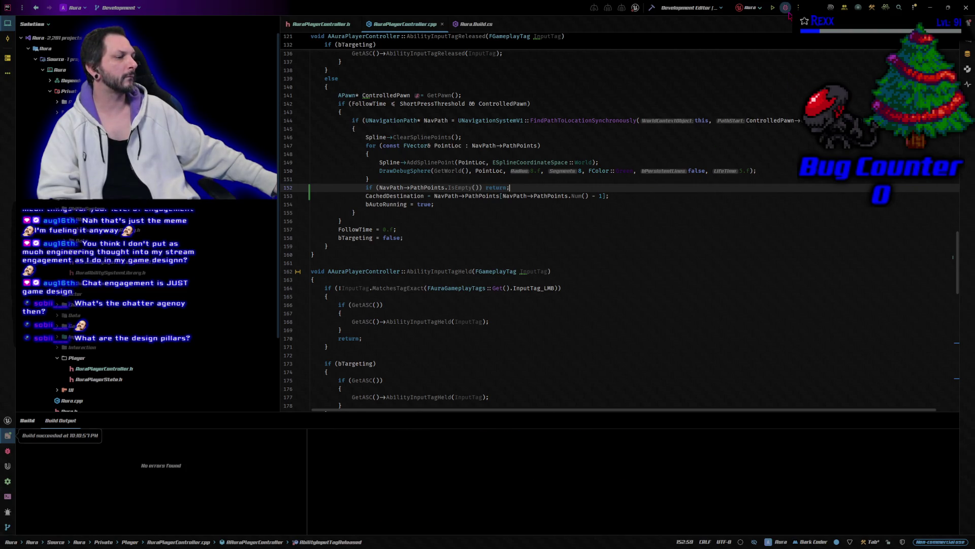
Rebuild the project with Ctrl+Shift+B after tidying the null checks.
{"action": "key", "text": "ctrl+shift+b"}
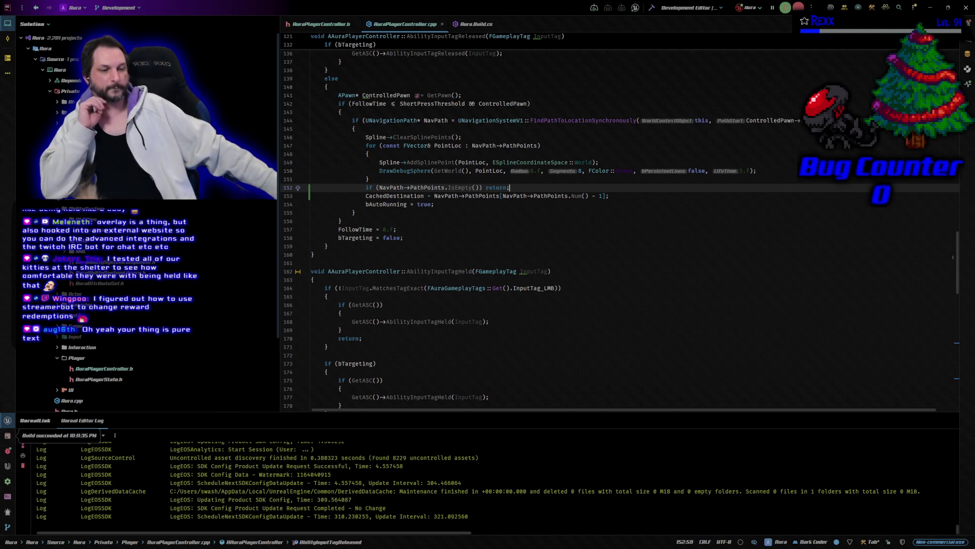
In Unreal, play the level and run the character around the arena toward the pillar.
{"action": "key", "text": "alt+Tab"}
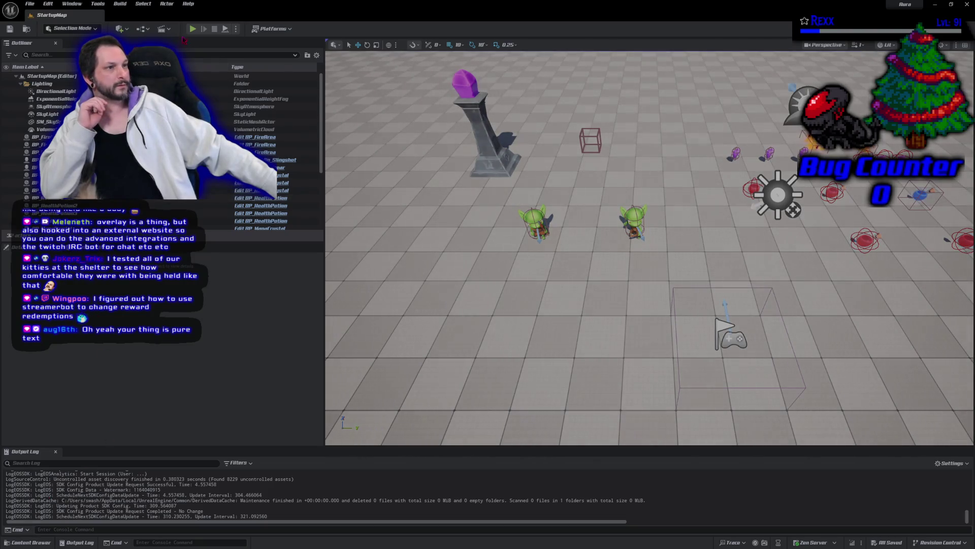
{"action": "left_click", "coordinate": [193, 28]}
{"action": "left_click", "coordinate": [377, 137]}
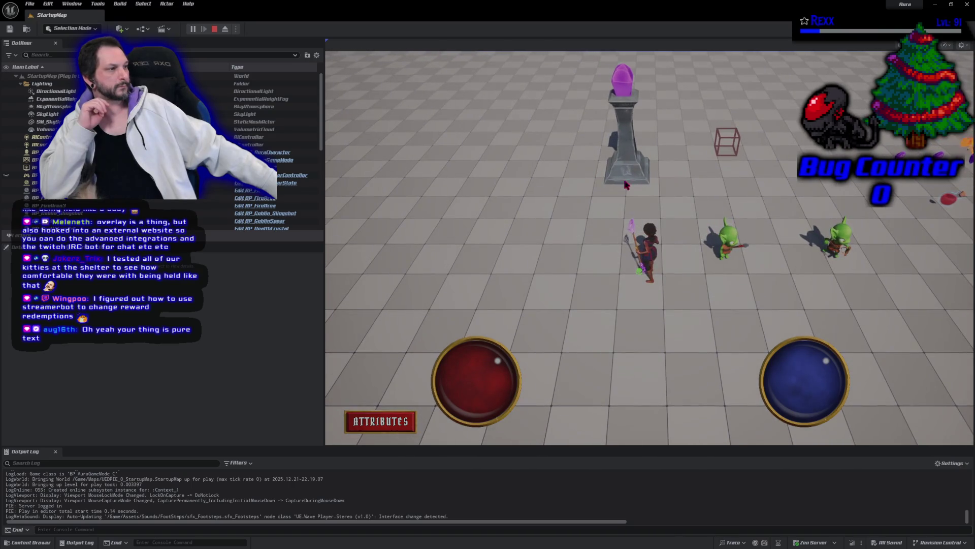
{"action": "left_click", "coordinate": [630, 188]}
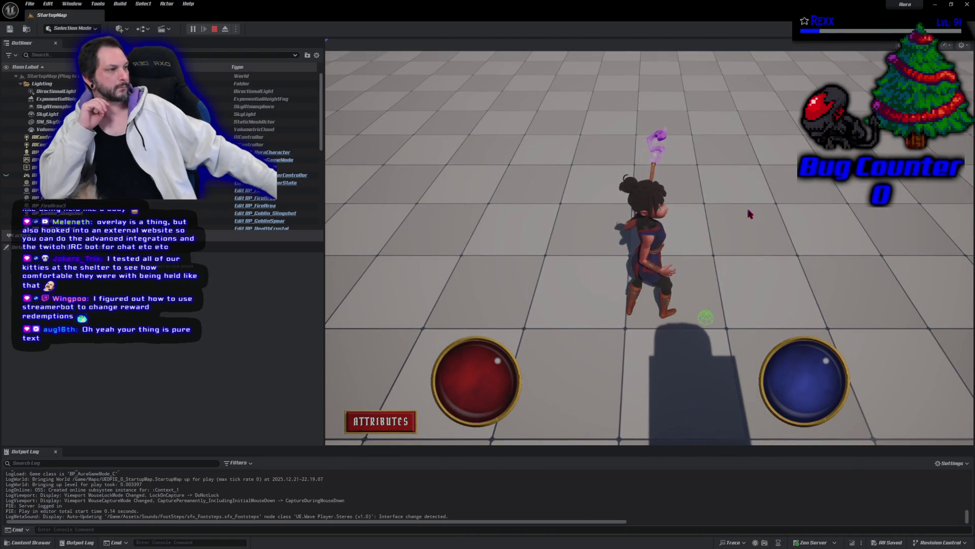
{"action": "left_click", "coordinate": [690, 146]}
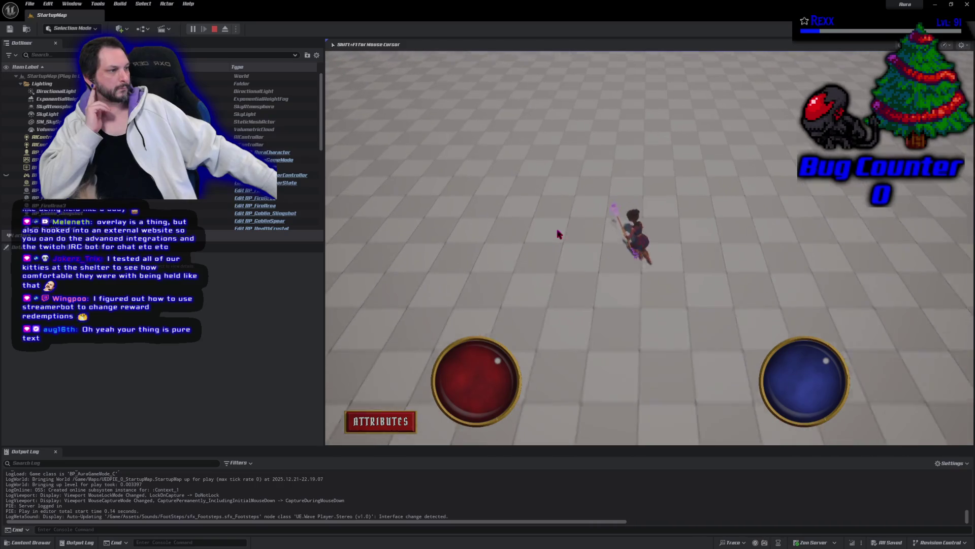
{"action": "left_click", "coordinate": [581, 320]}
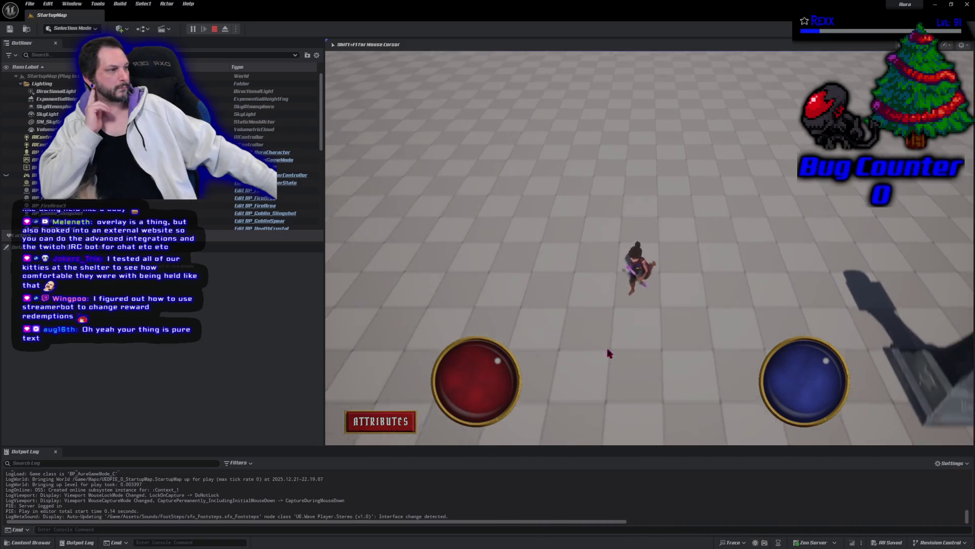
{"action": "left_click", "coordinate": [786, 212]}
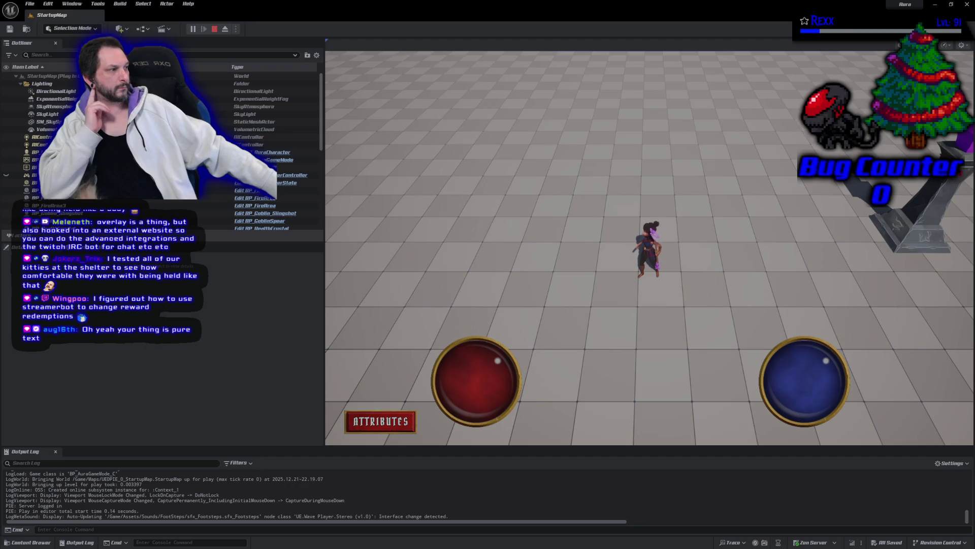
{"action": "left_click", "coordinate": [773, 366]}
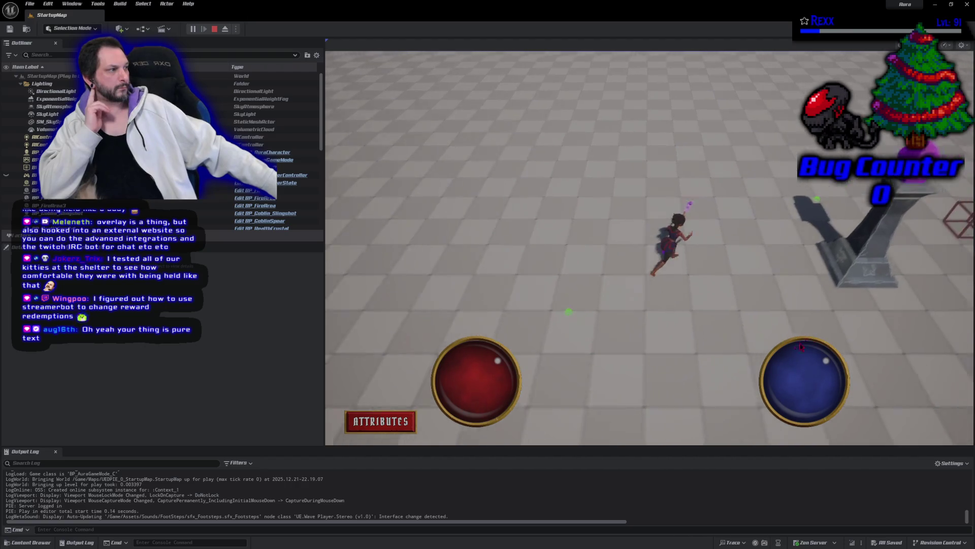
{"action": "scroll", "coordinate": [773, 367], "scroll_direction": "up", "scroll_amount": 3}
{"action": "scroll", "coordinate": [773, 367], "scroll_direction": "down", "scroll_amount": 3}
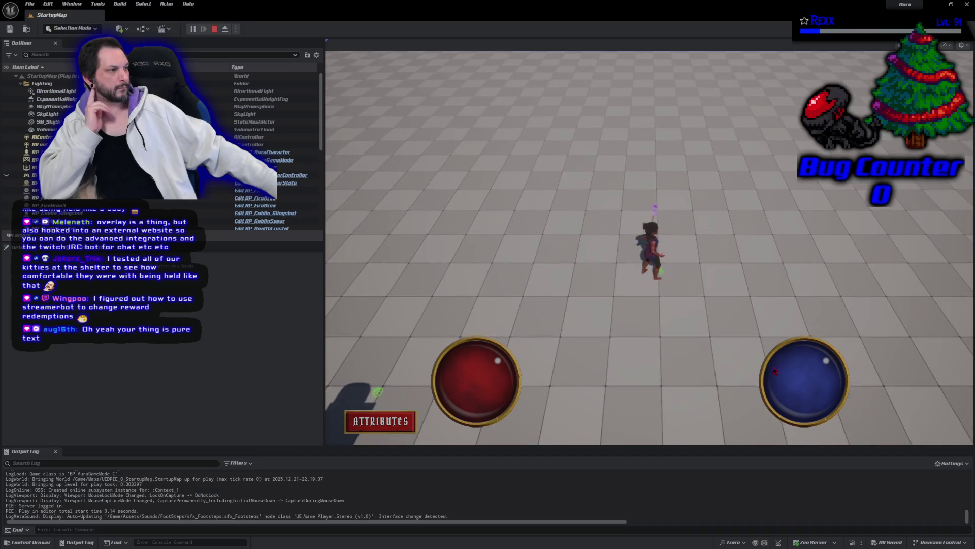
{"action": "left_click", "coordinate": [642, 383]}
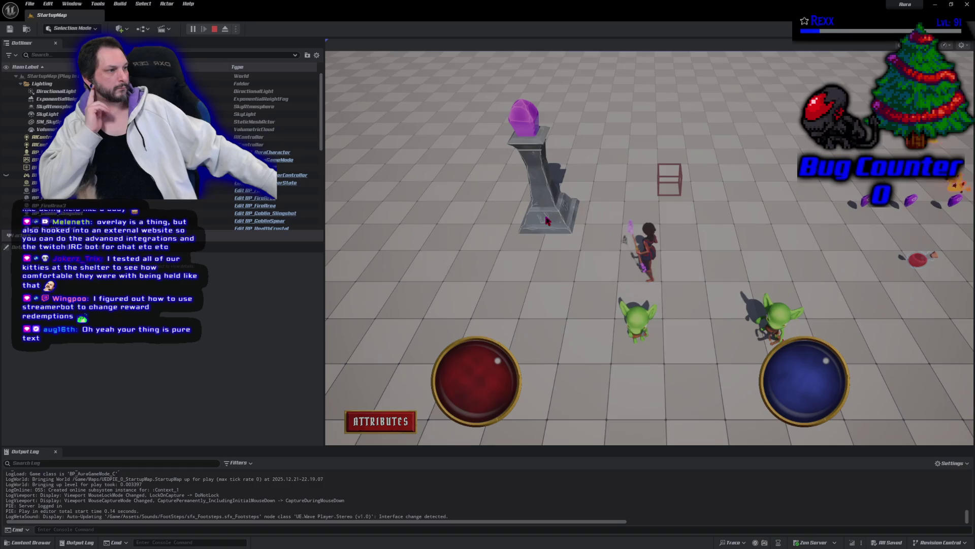
{"action": "left_click", "coordinate": [547, 221]}
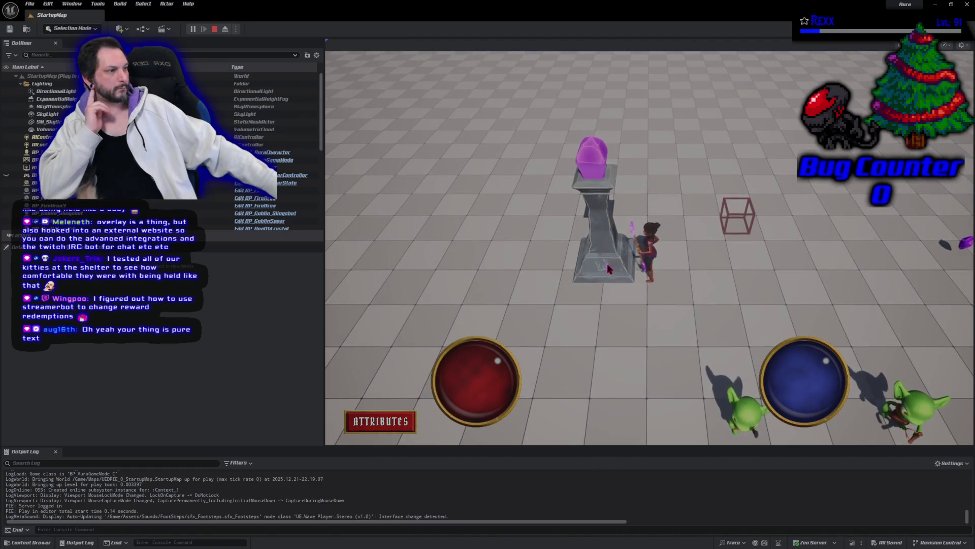
Stop the play session and close Unreal Editor.
{"action": "key", "text": "Escape"}
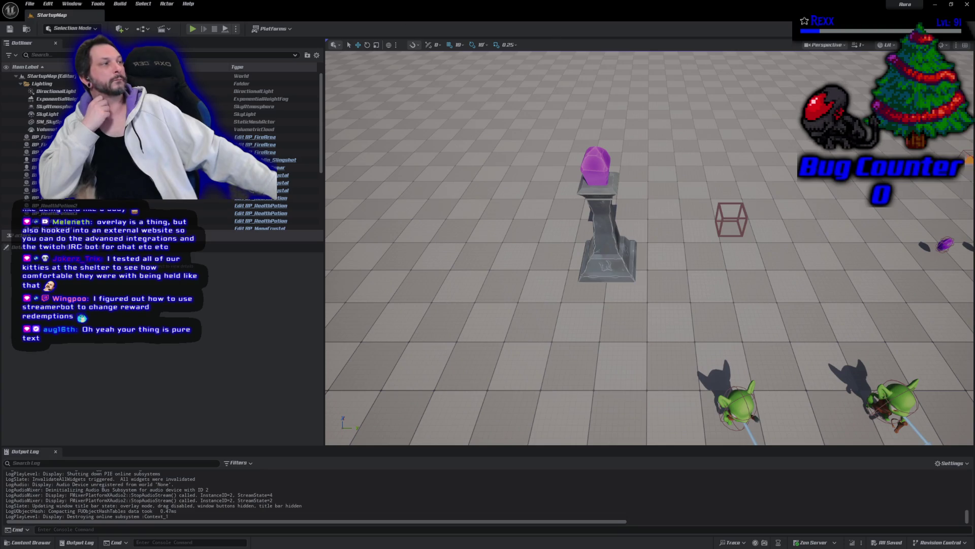
{"action": "left_click", "coordinate": [969, 7]}
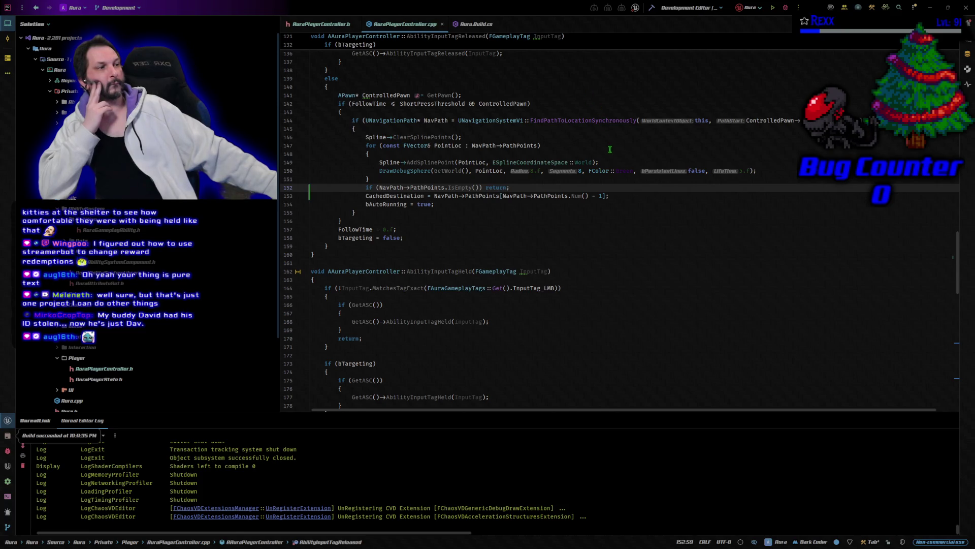
{"action": "scroll", "coordinate": [546, 255], "scroll_direction": "up", "scroll_amount": 1}
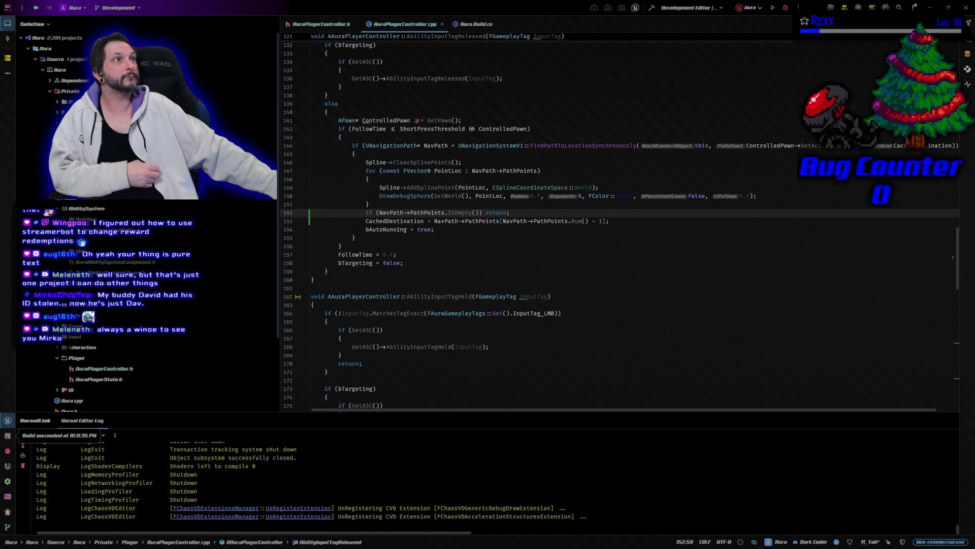
Replace lines 152–153 with the if/else CachedDestination block, then build and relaunch Unreal via Debug.
{"action": "left_click_drag", "start_coordinate": [615, 221], "coordinate": [366, 212]}
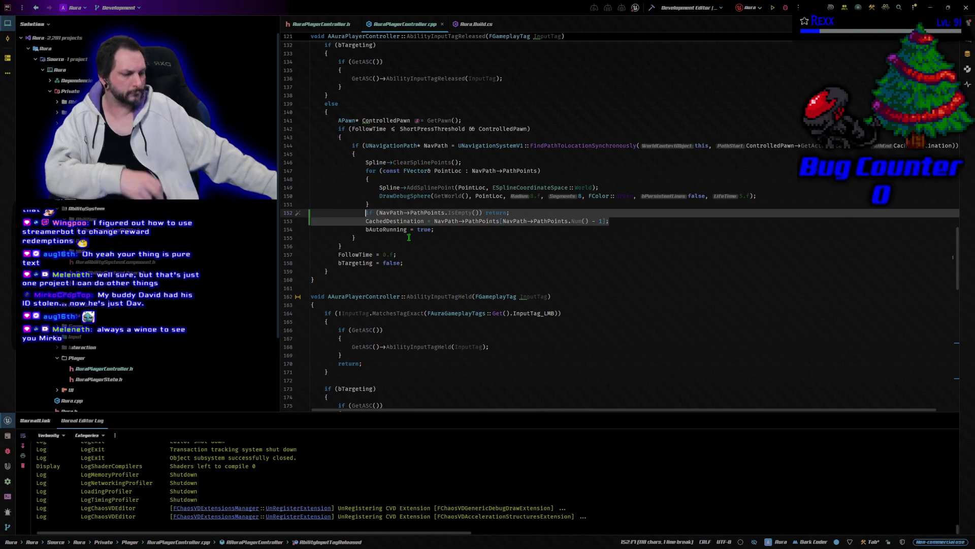
{"action": "type", "text": "if(NavPath->PathPoints.IsEmpty()) \t\t\t\t{ \t\t\t\t\tCachedDestination = ControlledPawn->GetActorLocation(); \t\t\t\t} \t\t\t\telse \t\t\t\t{ \t\t\t\t\tCachedDestination = NavPath->PathPoints.Last(); \t\t\t\t}"}
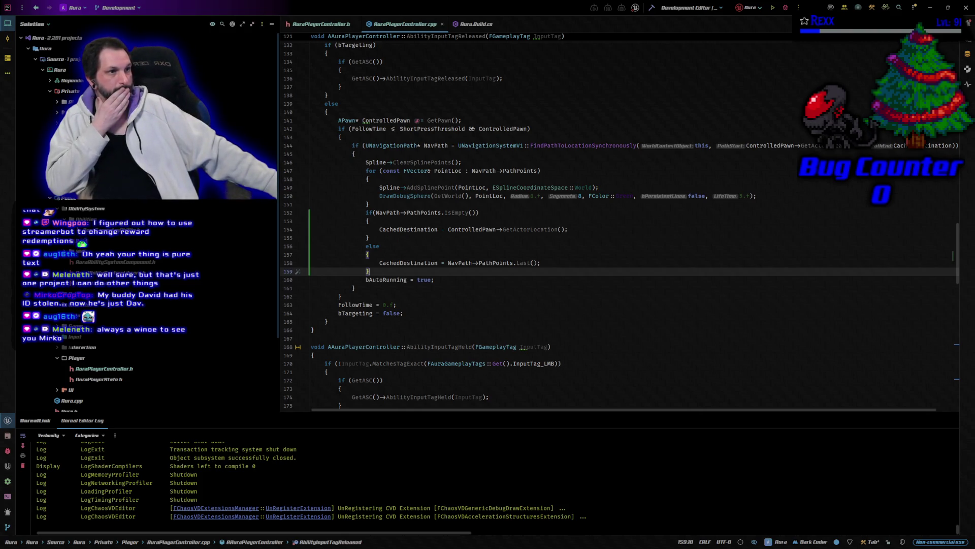
{"action": "left_click", "coordinate": [652, 8]}
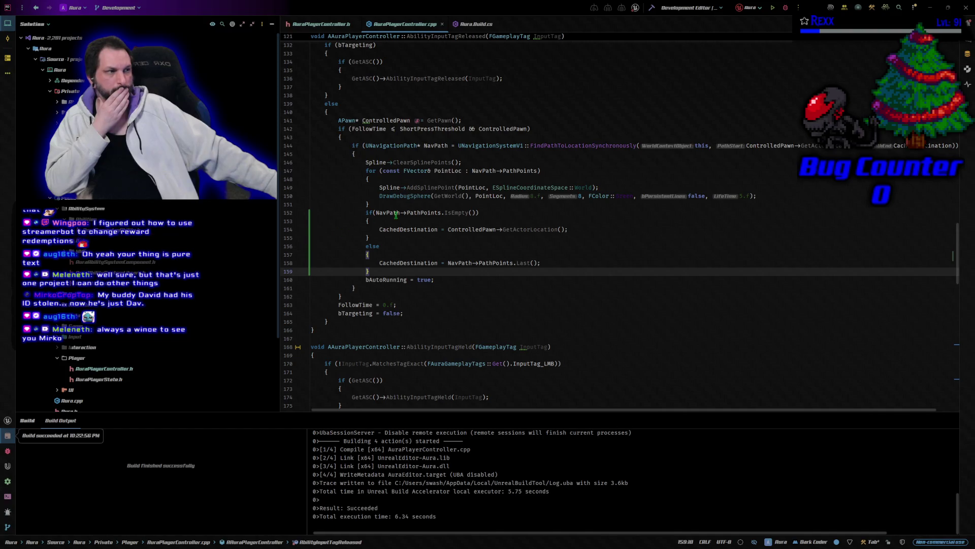
{"action": "left_click", "coordinate": [785, 8]}
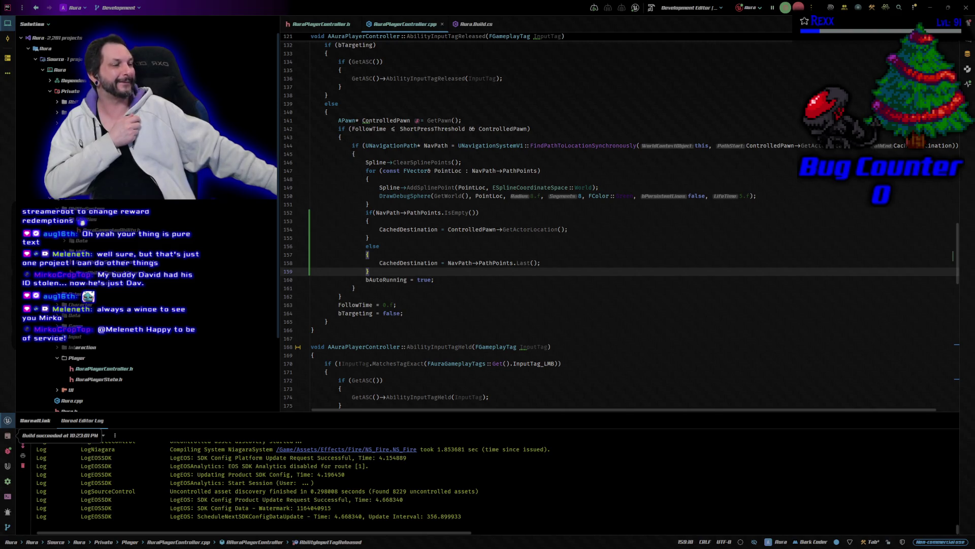
{"action": "key", "text": "alt+Tab"}
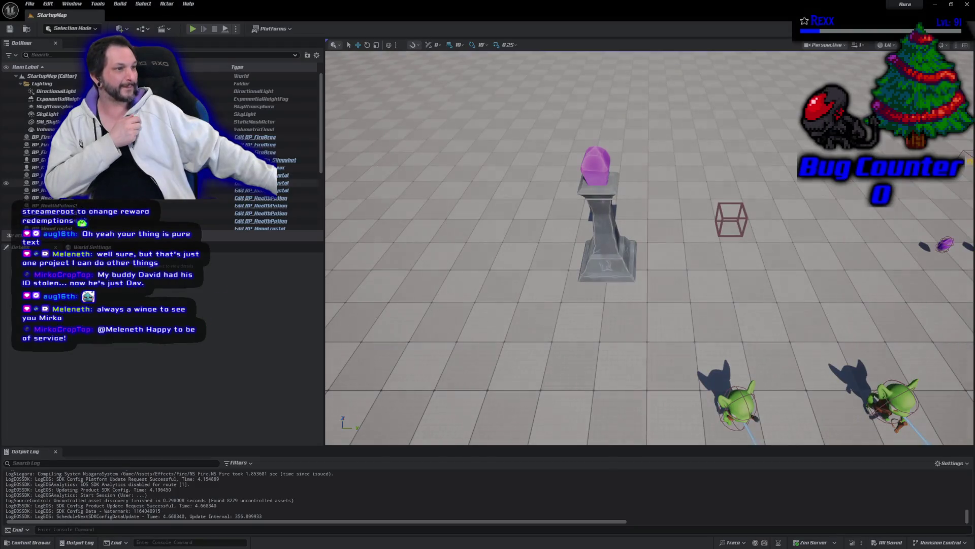
Play-test click-to-move among the goblins, stop the session, and return to Rider.
{"action": "left_click", "coordinate": [193, 29]}
{"action": "left_click", "coordinate": [485, 190]}
{"action": "left_click", "coordinate": [466, 133]}
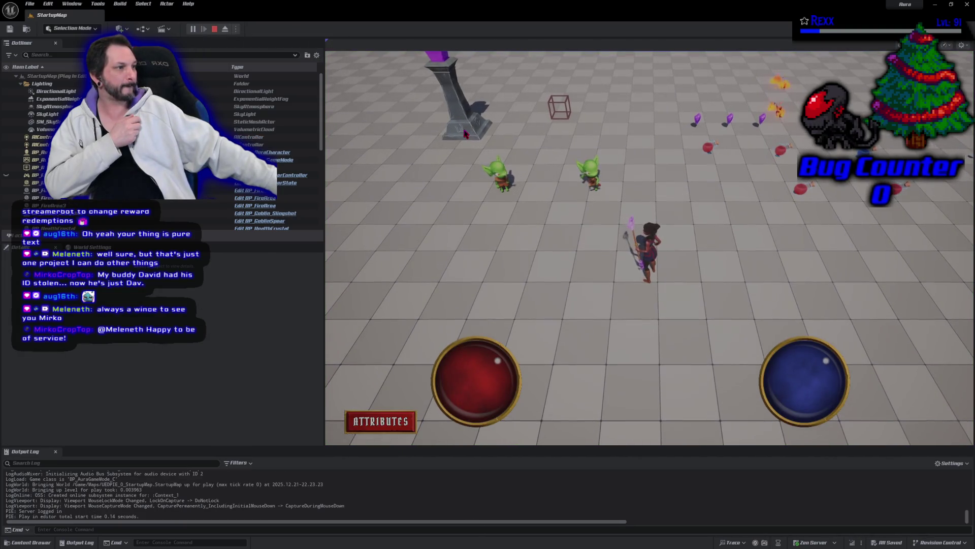
{"action": "mouse_move", "coordinate": [457, 98]}
{"action": "left_mouse_down"}
{"action": "mouse_move", "coordinate": [499, 229]}
{"action": "mouse_move", "coordinate": [666, 339]}
{"action": "left_mouse_up"}
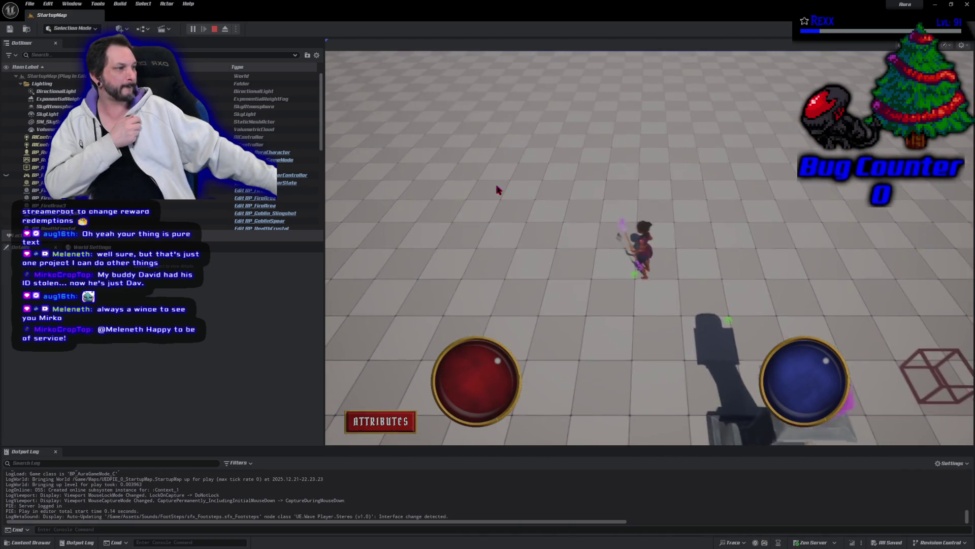
{"action": "key", "text": "Escape"}
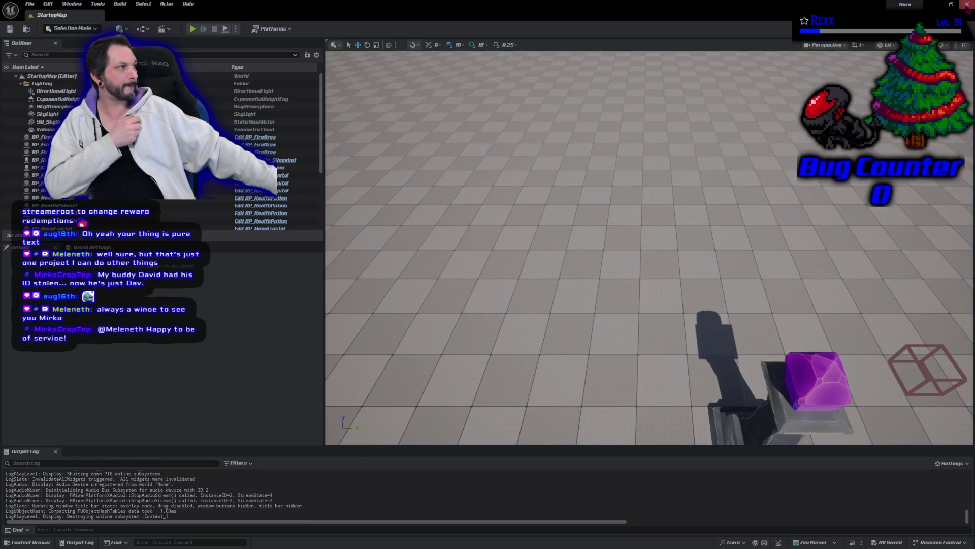
{"action": "key", "text": "alt+Tab"}
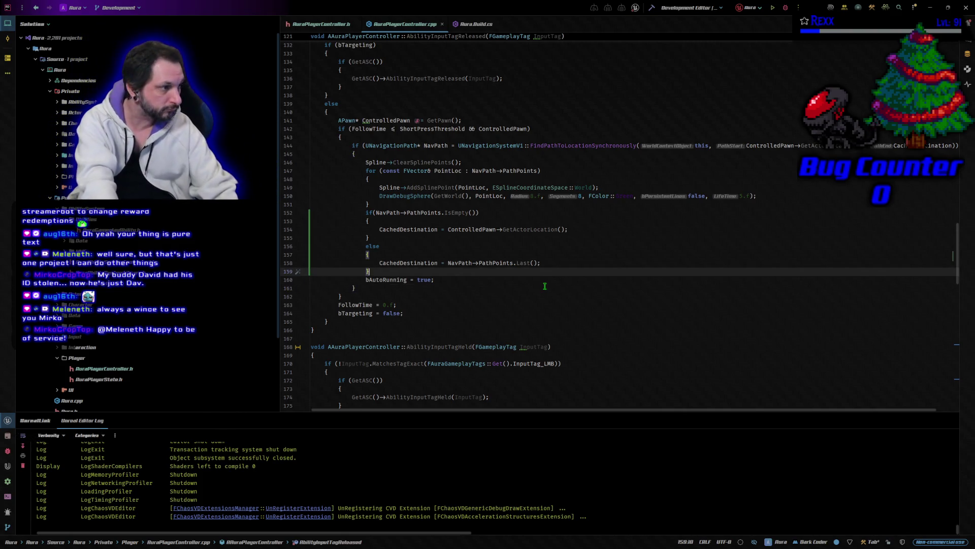
Undo back to the one-line IsEmpty return, rebuild, and switch to GitHub Desktop's five changed files.
{"action": "key", "text": "ctrl+z"}
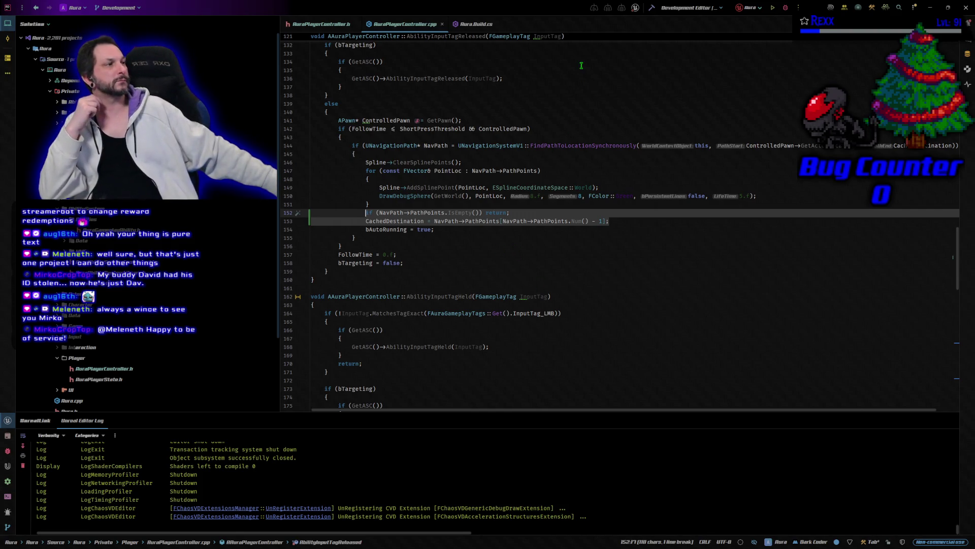
{"action": "key", "text": "ctrl+shift+b"}
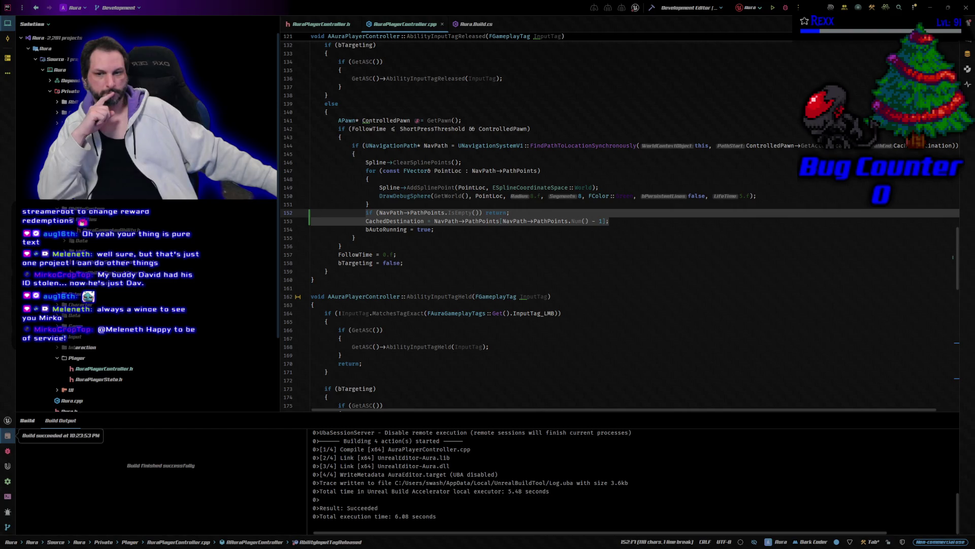
{"action": "key", "text": "alt+Tab"}
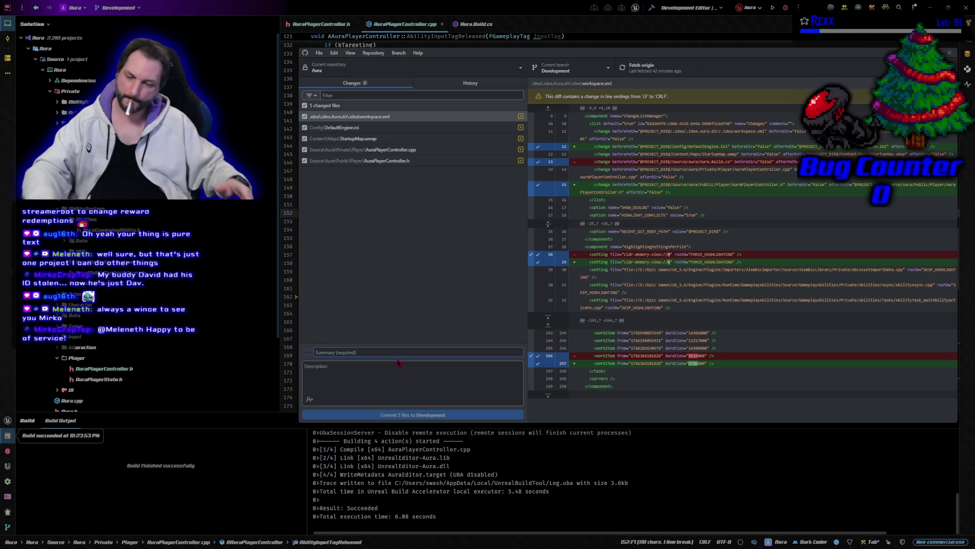
Commit the five files to Development as 'Implemented Auto Running', push to origin, and close GitHub Desktop.
{"action": "type", "text": "Implem"}
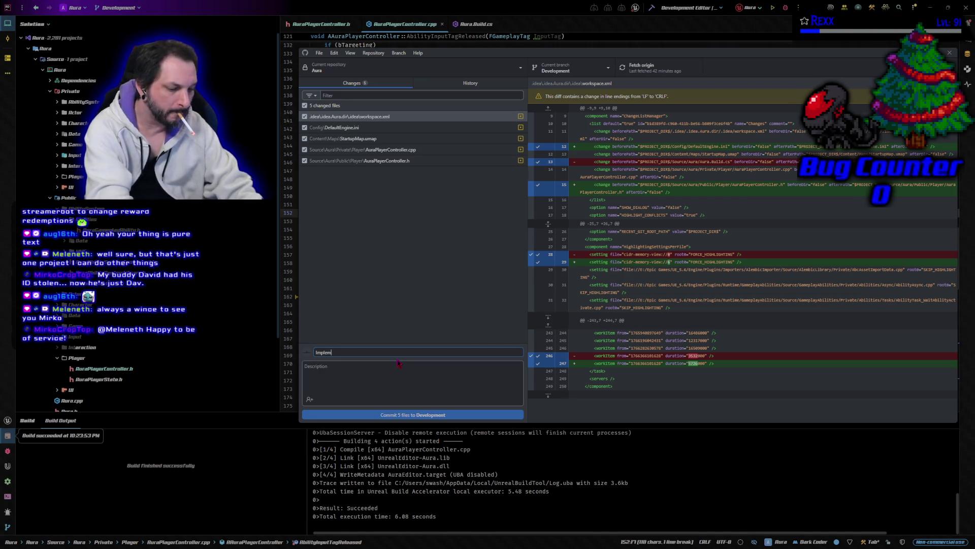
{"action": "type", "text": "unning"}
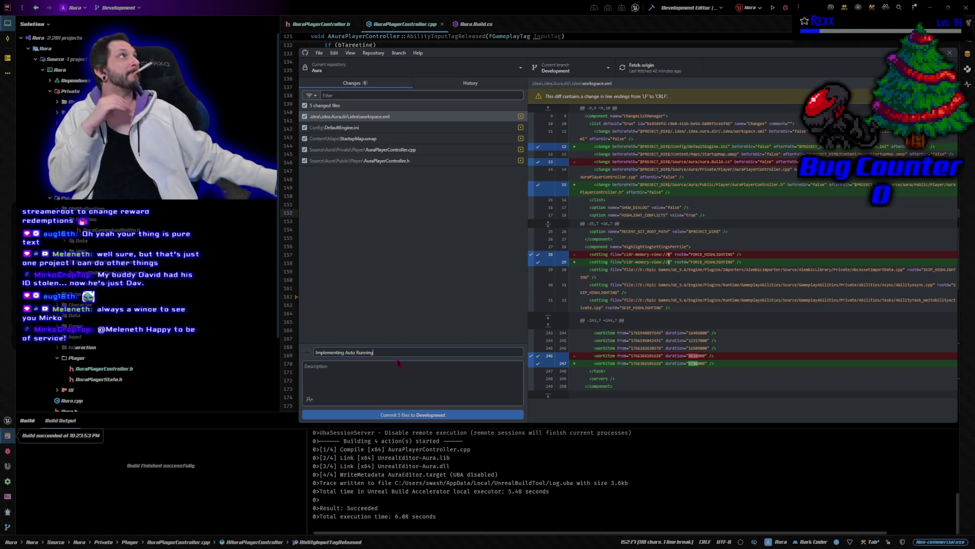
{"action": "left_click", "coordinate": [345, 352]}
{"action": "key", "text": "BackSpace"}
{"action": "key", "text": "BackSpace"}
{"action": "type", "text": "ed"}
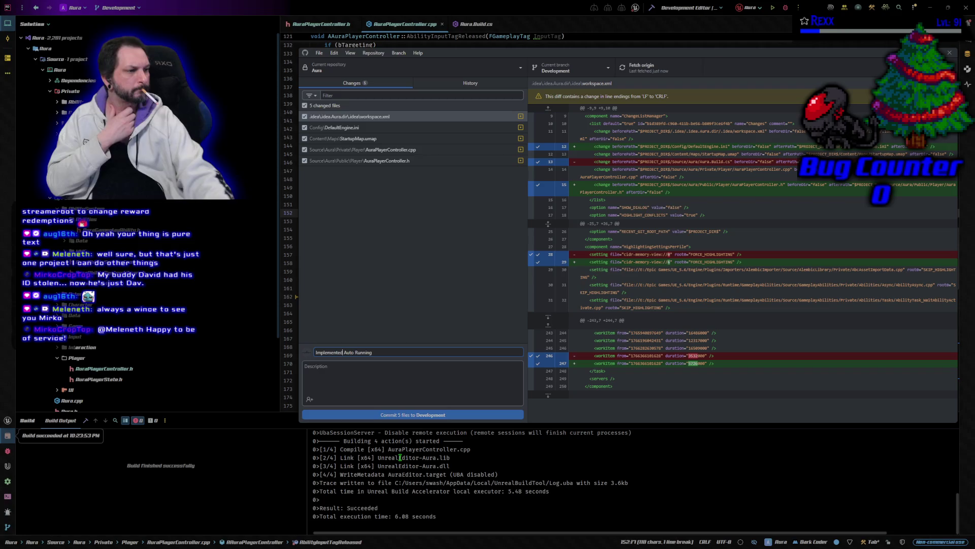
{"action": "left_click", "coordinate": [487, 415]}
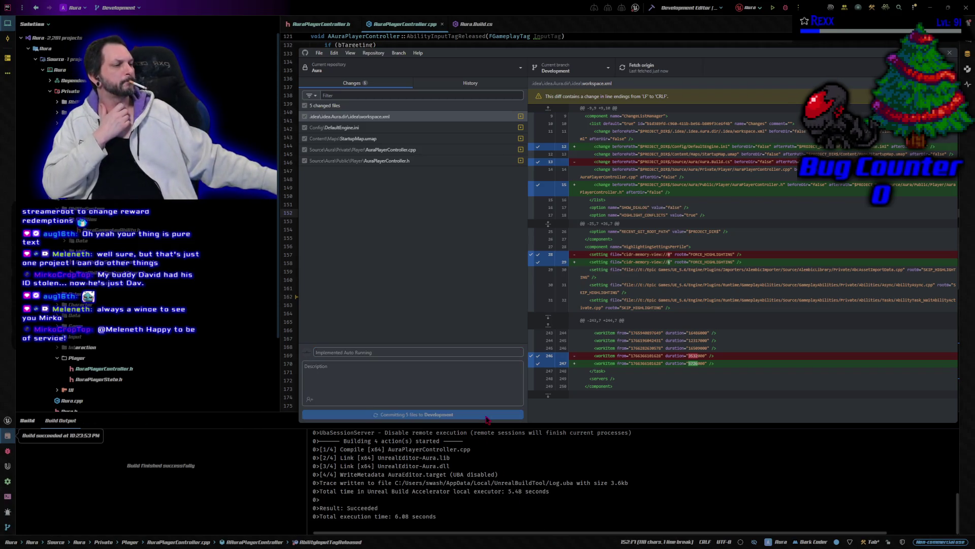
{"action": "key", "text": "ctrl+p"}
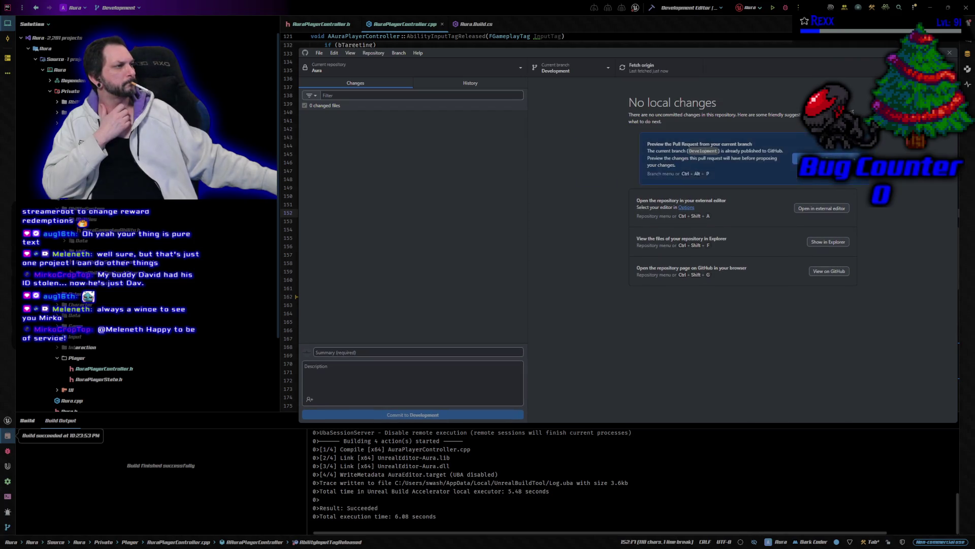
{"action": "left_click", "coordinate": [949, 53]}
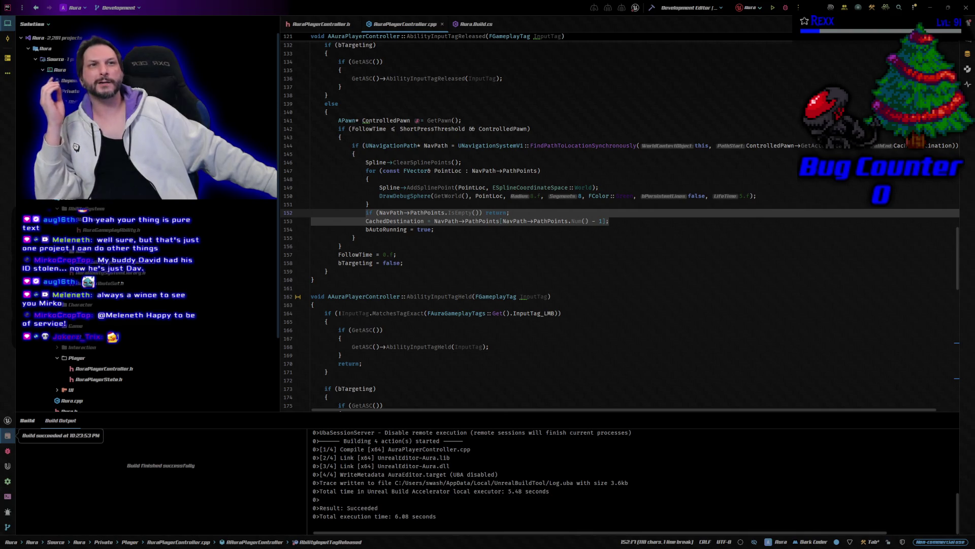
Close Aura.Build.cs and open AuraAbilitySystemComponent.h from the Solution tree.
{"action": "middle_click", "coordinate": [471, 24]}
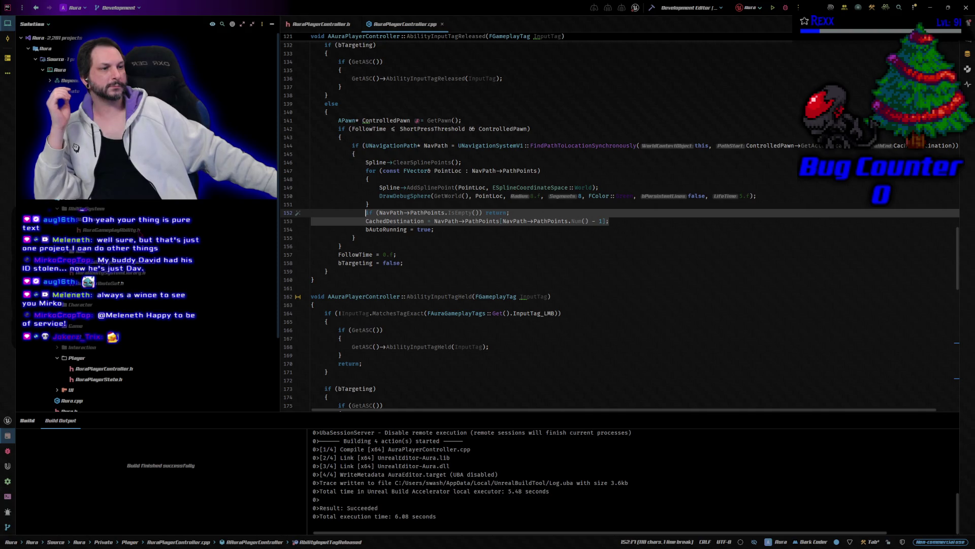
{"action": "double_click", "coordinate": [102, 262]}
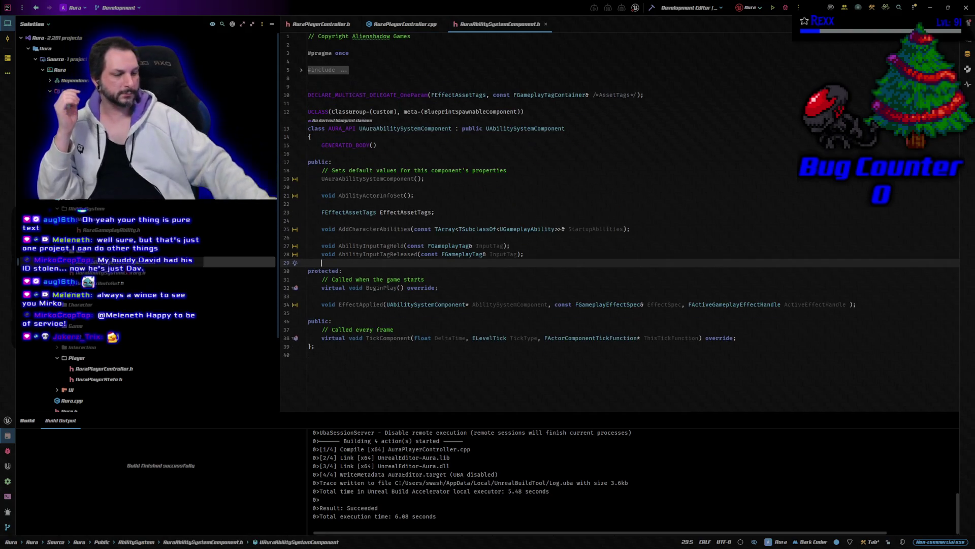
Open the matching AuraAbilitySystemComponent.cpp, then return to AuraPlayerController.h.
{"action": "key", "text": "alt+o"}
{"action": "key", "text": "alt+o"}
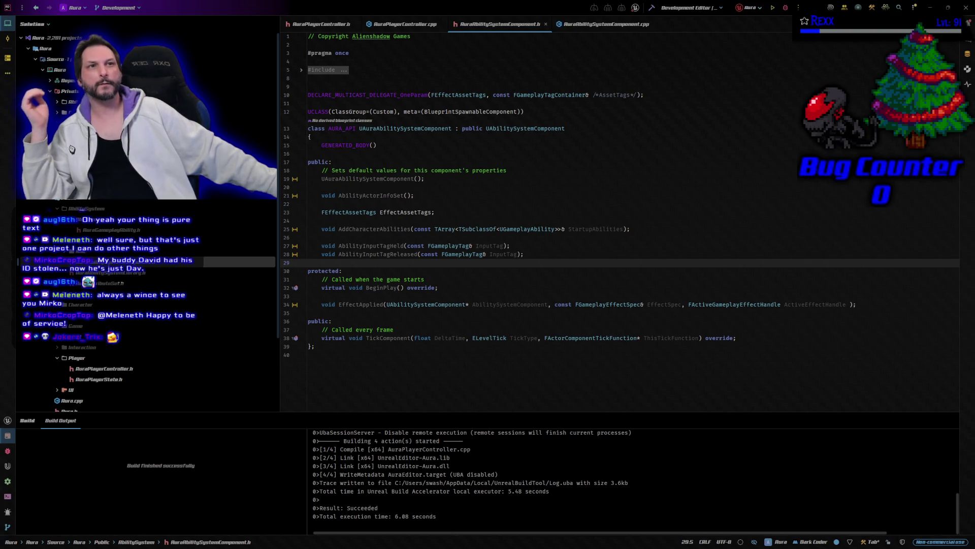
{"action": "left_click", "coordinate": [320, 25]}
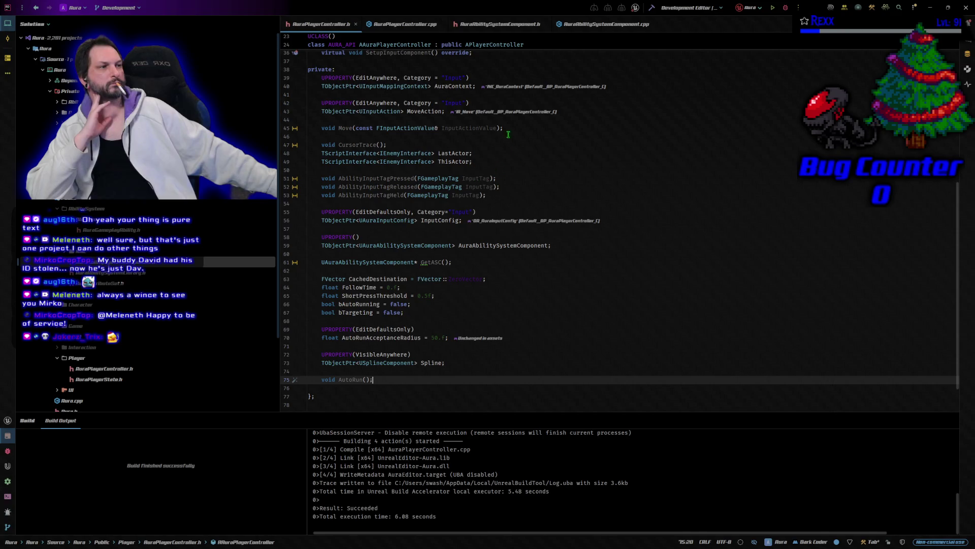
Add an FHitResult CursorHit member below ThisActor, then switch to AuraAbilitySystemComponent.h.
{"action": "left_click", "coordinate": [478, 161]}
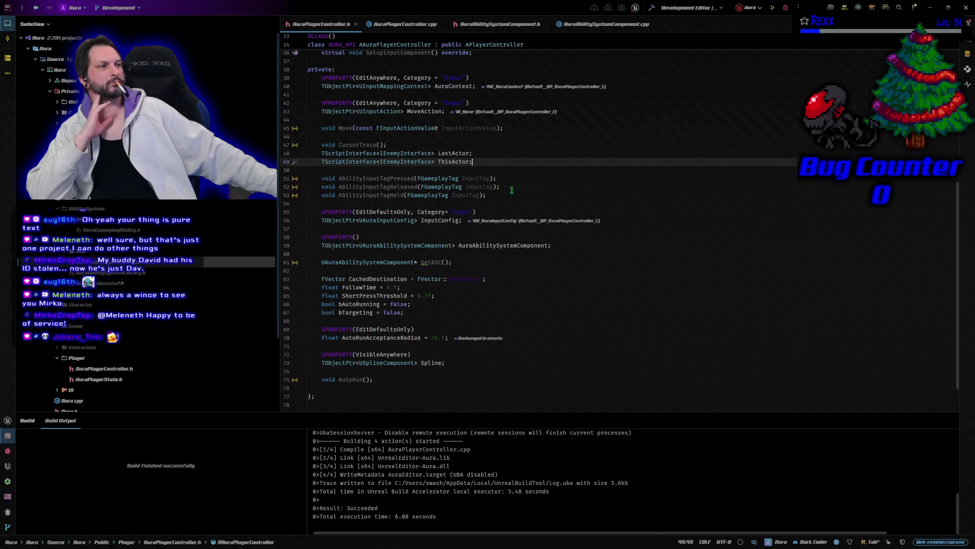
{"action": "key", "text": "Return"}
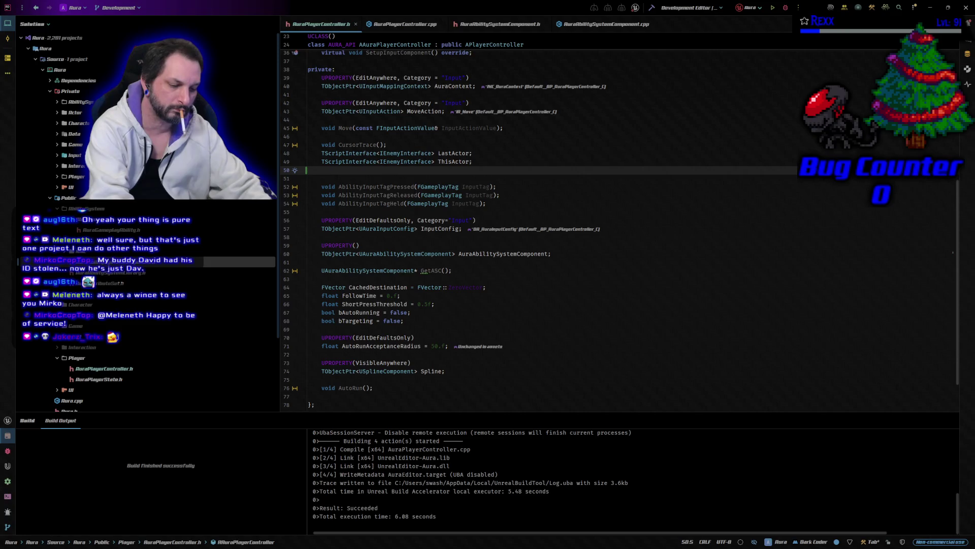
{"action": "type", "text": "FHit"}
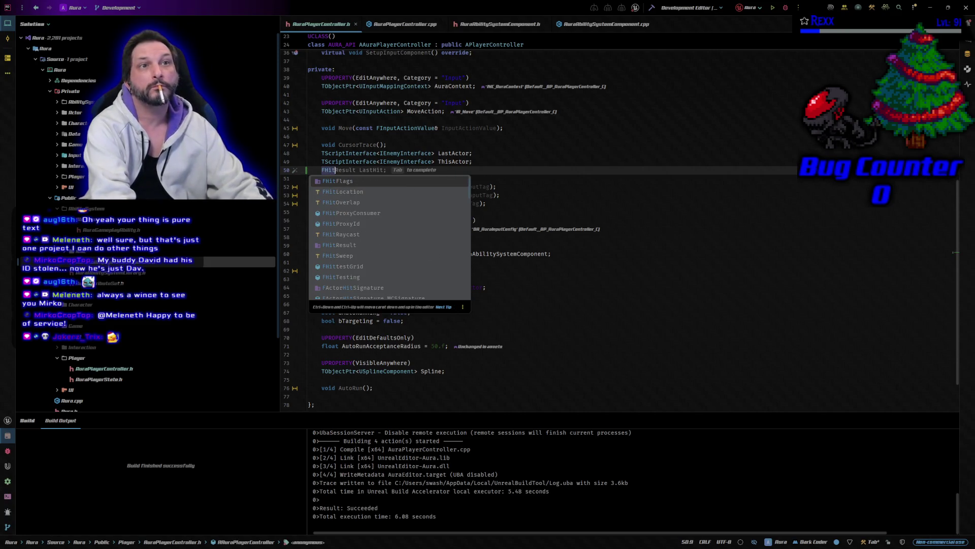
{"action": "key", "text": "ctrl+Right"}
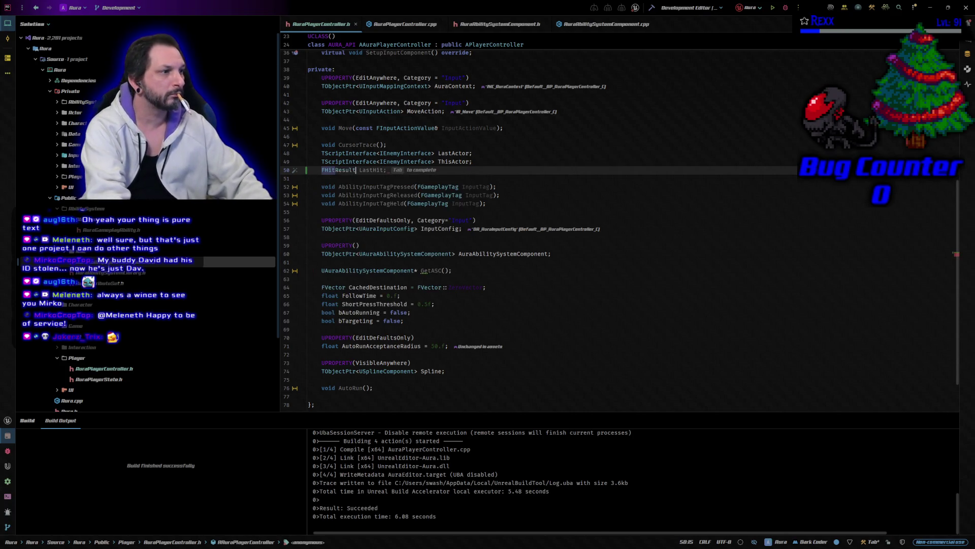
{"action": "type", "text": " Cursor"}
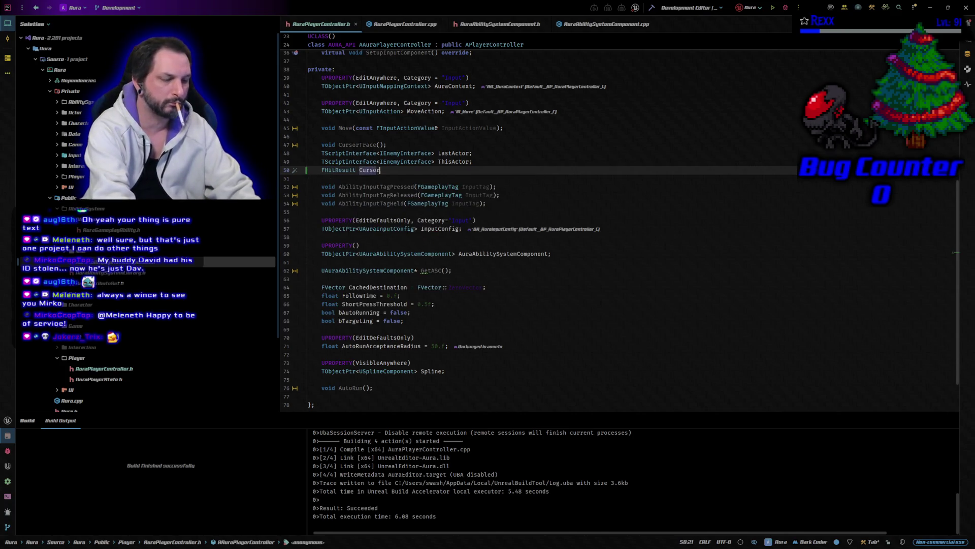
{"action": "key", "text": "Tab"}
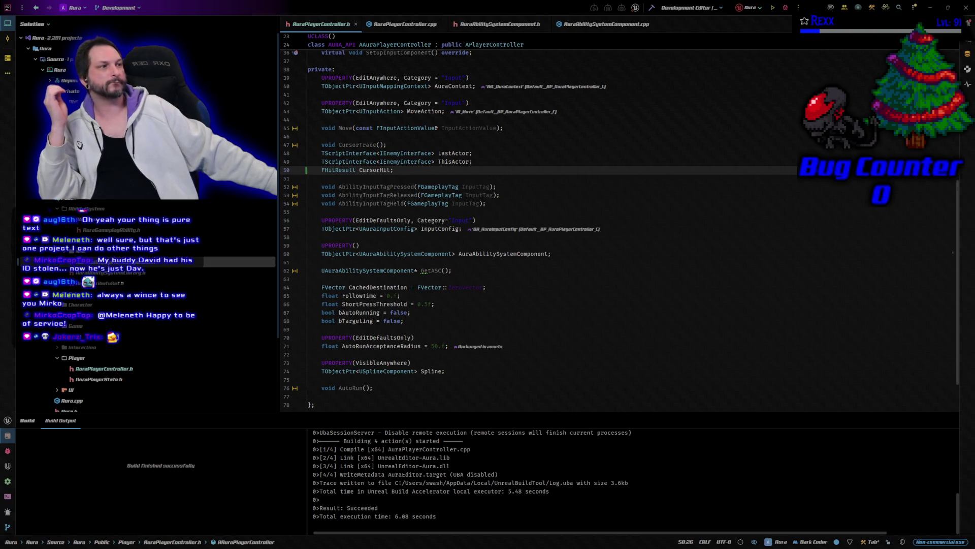
{"action": "left_click", "coordinate": [491, 24]}
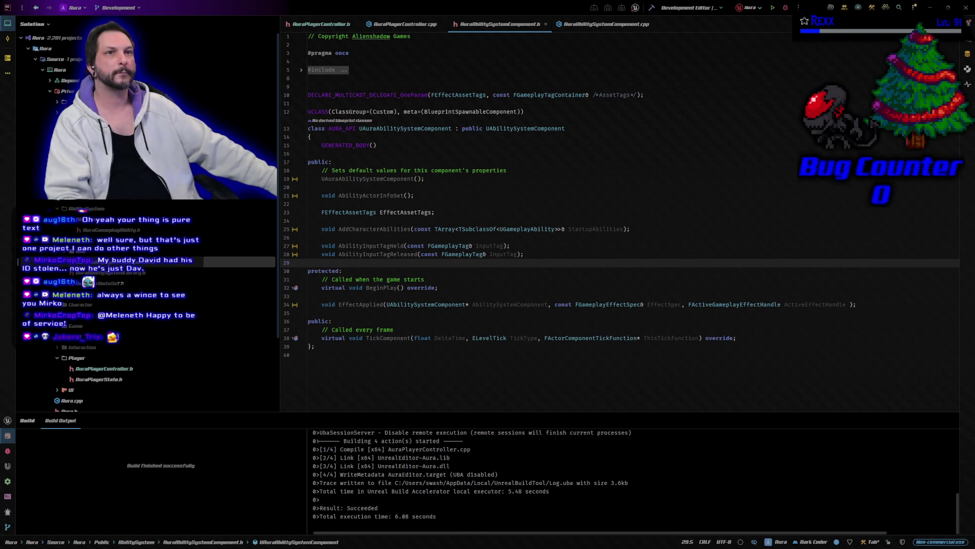
Replace line 34's EffectApplied declaration with a UFUNCTION(Client, Reliable) void ClientEffectApplied declaration.
{"action": "left_click", "coordinate": [340, 304]}
{"action": "mouse_move", "coordinate": [339, 305]}
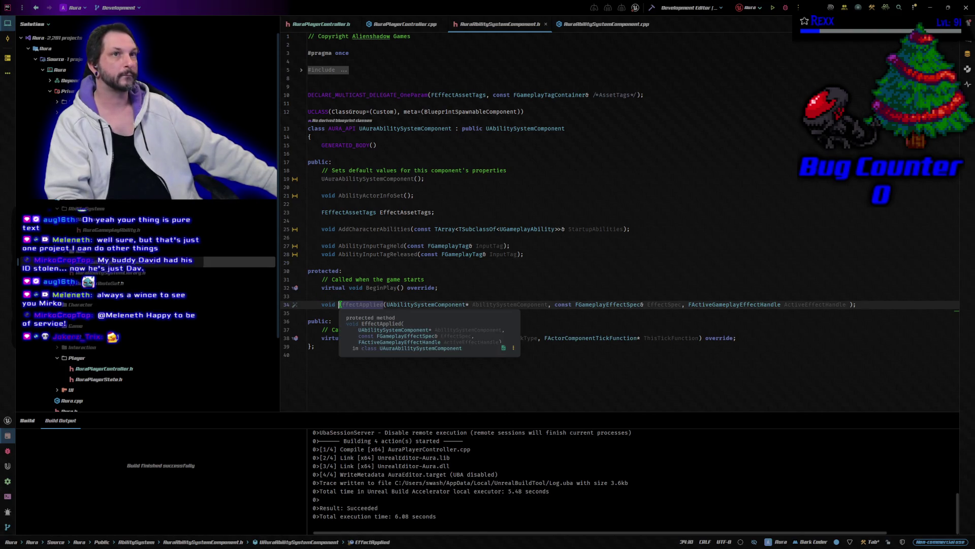
{"action": "key", "text": "Home"}
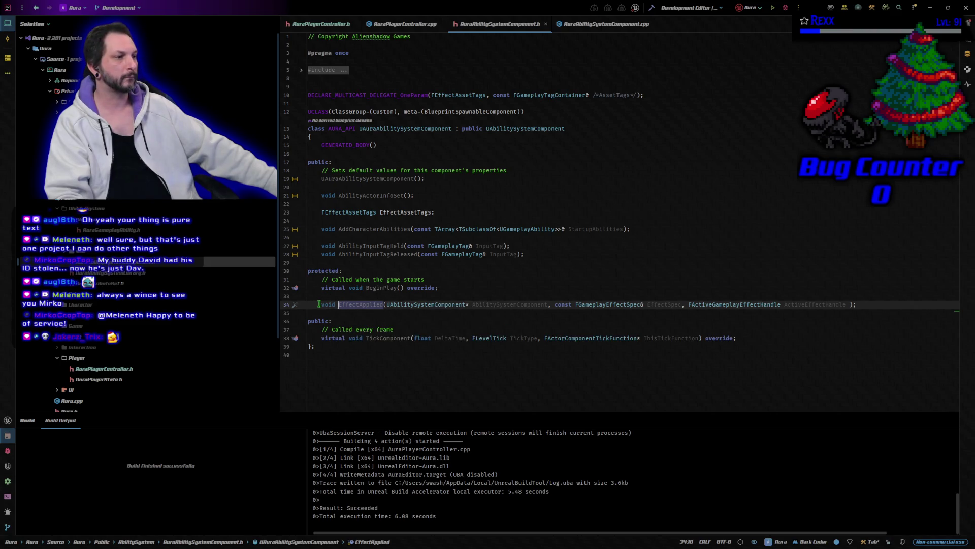
{"action": "key", "text": "shift+Down"}
{"action": "left_click", "coordinate": [857, 308], "text": "shift"}
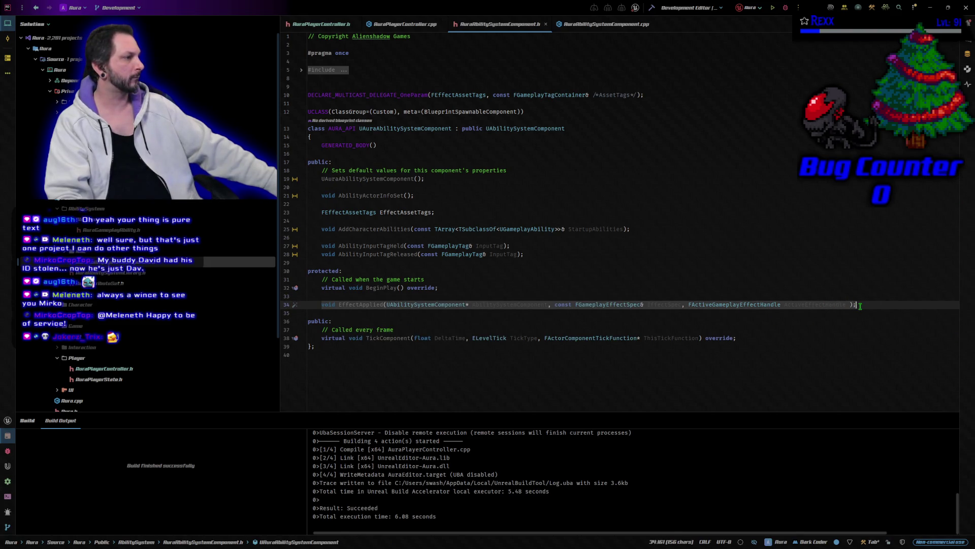
{"action": "key", "text": "ctrl+v"}
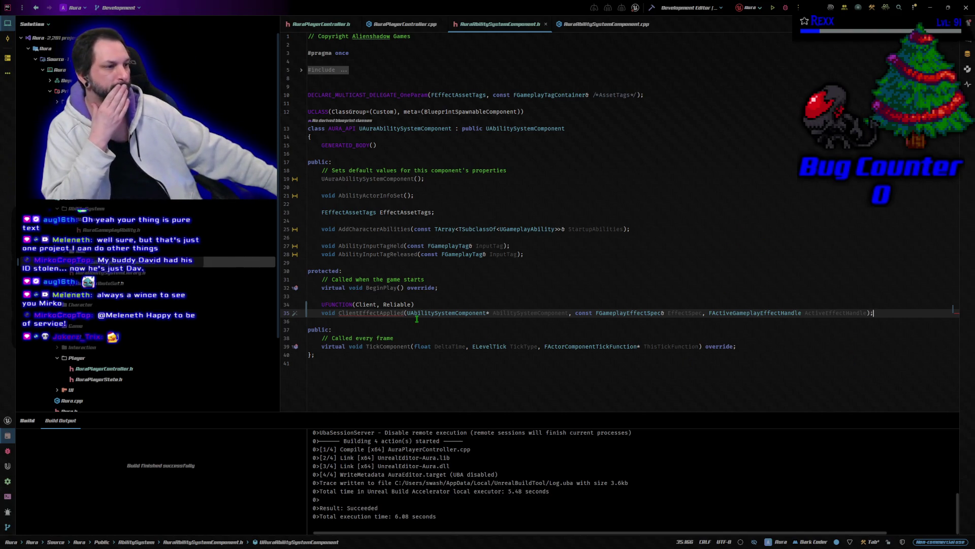
{"action": "mouse_move", "coordinate": [396, 313]}
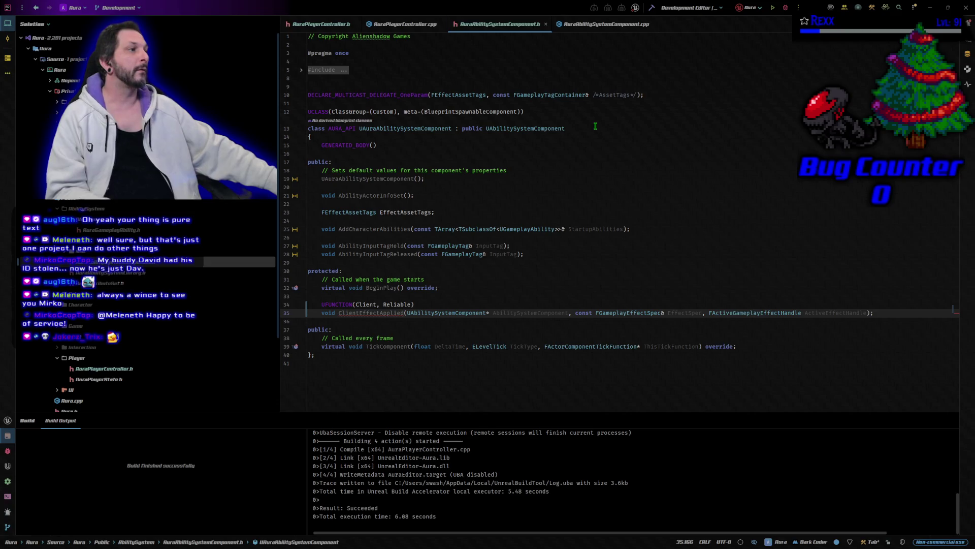
In AuraAbilitySystemComponent.cpp, rebind line 22's OnGameplayEffectAppliedDelegateToSelf to ClientEffectApplied.
{"action": "left_click", "coordinate": [601, 24]}
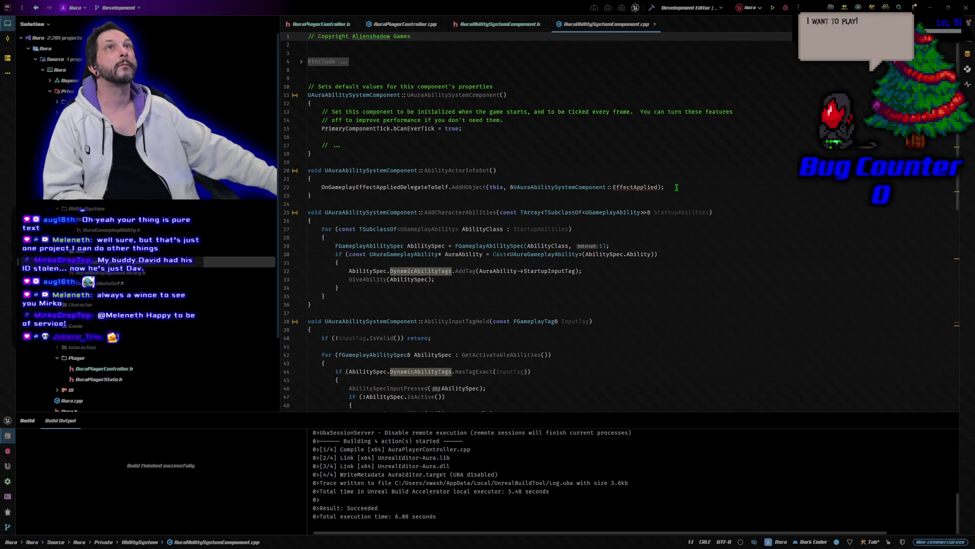
{"action": "left_click_drag", "start_coordinate": [677, 187], "coordinate": [322, 188]}
{"action": "type", "text": "OnGameplayEffectAppliedDelegateToSelf.AddUObject(this, &UAuraAbilitySystemComponent::ClientEffectApplied);"}
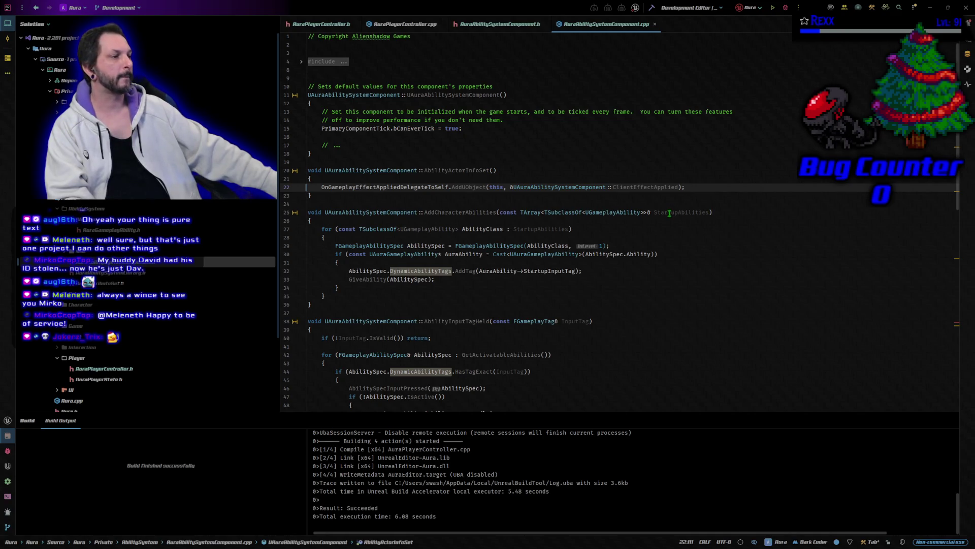
{"action": "scroll", "coordinate": [669, 213], "scroll_direction": "down", "scroll_amount": 10}
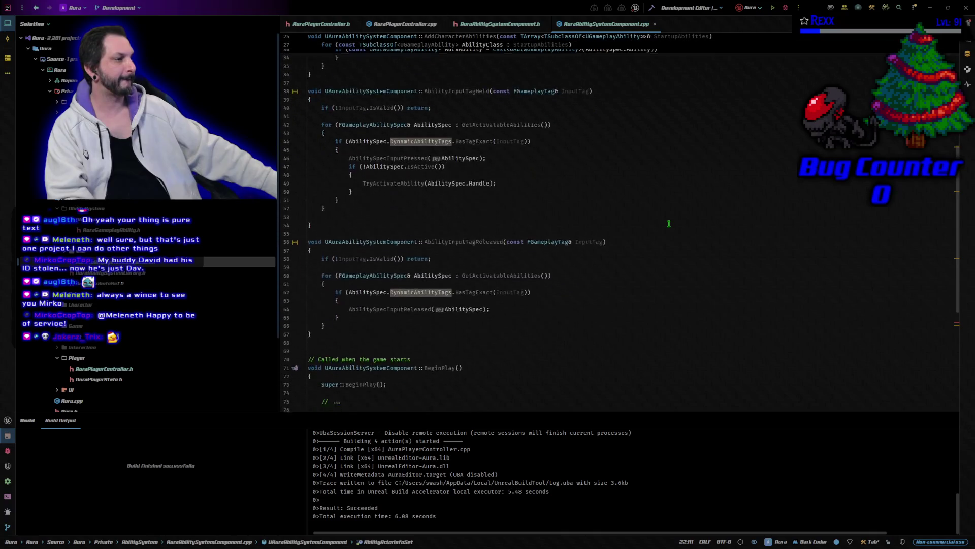
{"action": "scroll", "coordinate": [669, 223], "scroll_direction": "down", "scroll_amount": 5}
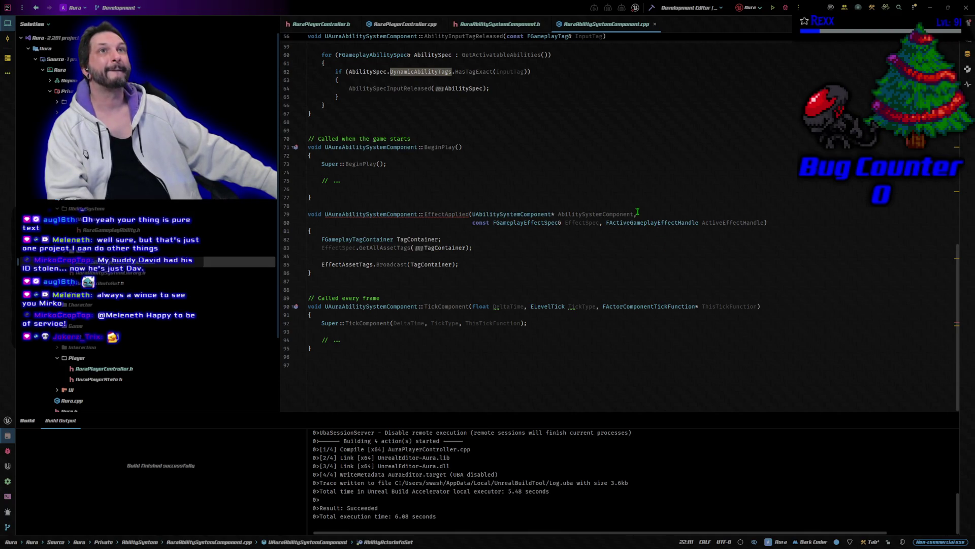
Rename the line 79 EffectApplied definition to ClientEffectApplied_Implementation.
{"action": "left_click", "coordinate": [424, 214]}
{"action": "type", "text": "Client"}
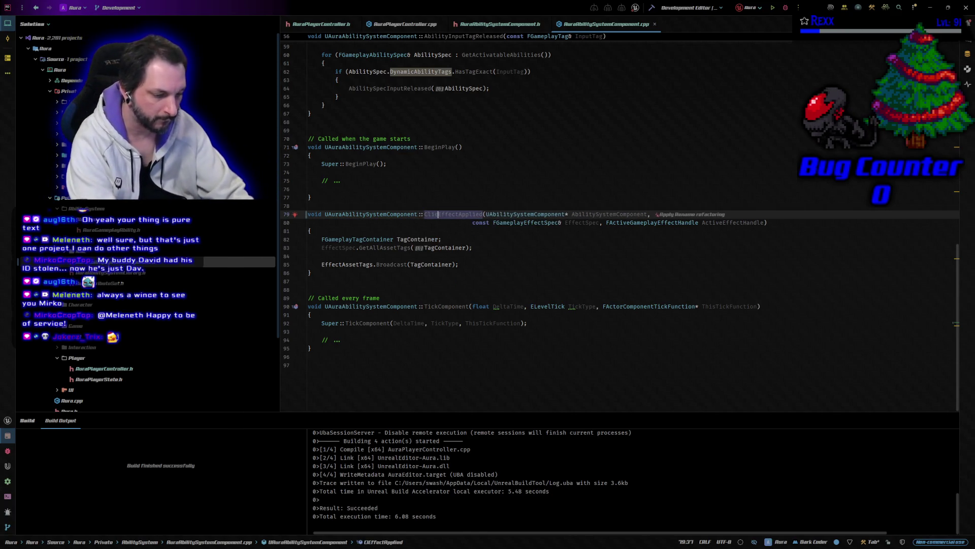
{"action": "key", "text": "Right"}
{"action": "key", "text": "Left"}
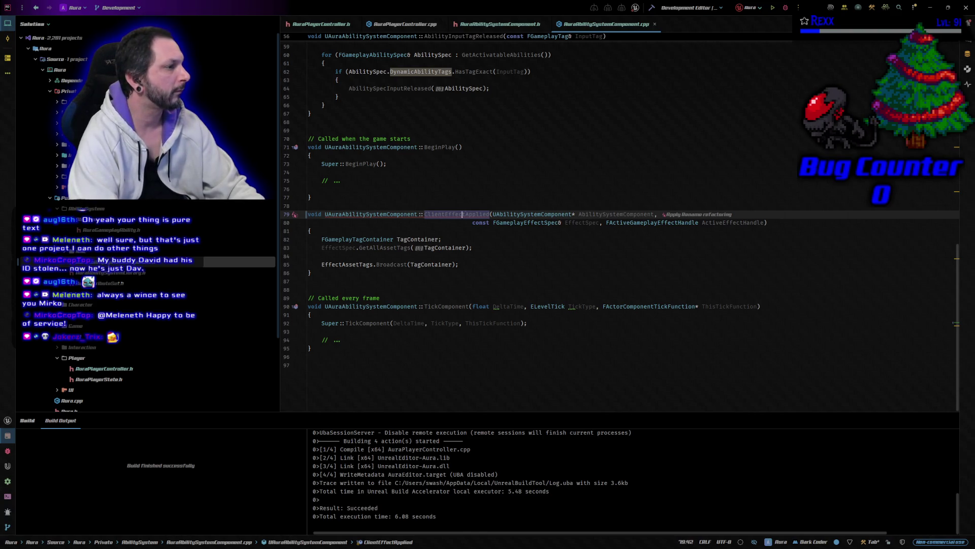
{"action": "left_click", "coordinate": [489, 214]}
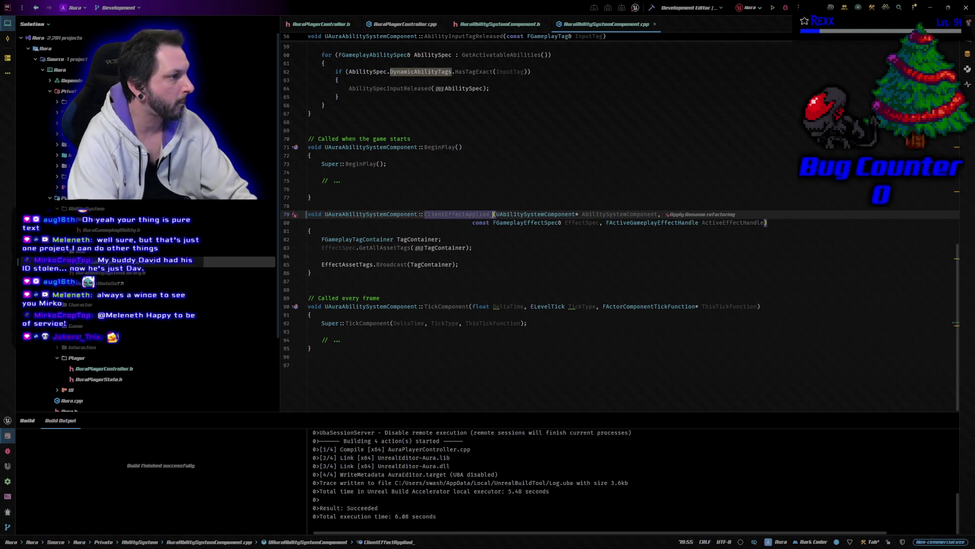
{"action": "type", "text": "_Implementation"}
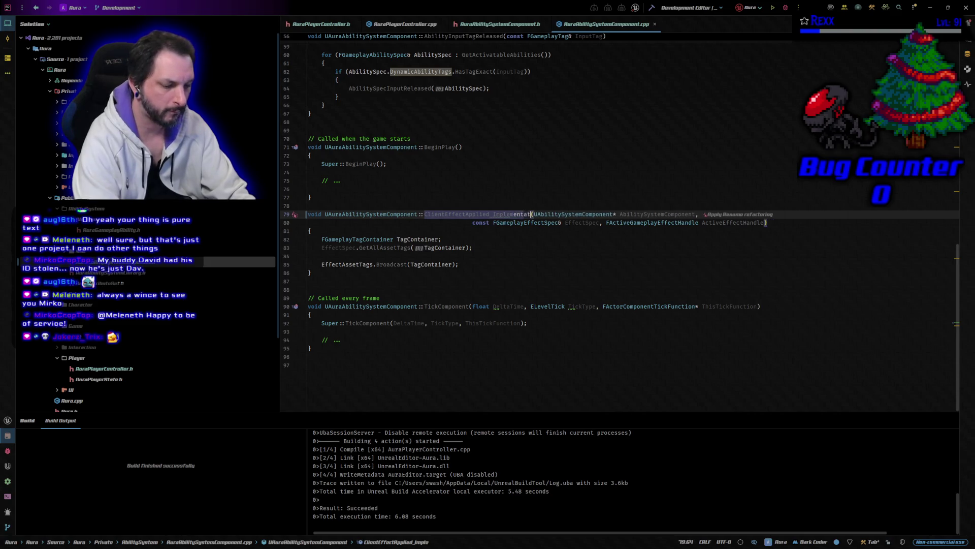
Select the AbilitySystemComponent parameter name, then go back to the AuraAbilitySystemComponent header.
{"action": "key", "text": "Right"}
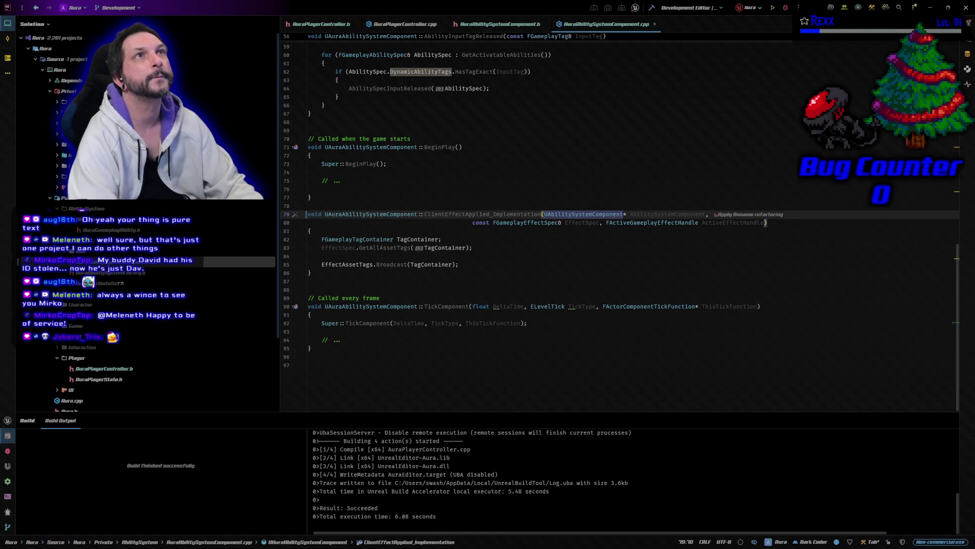
{"action": "key", "text": "Right"}
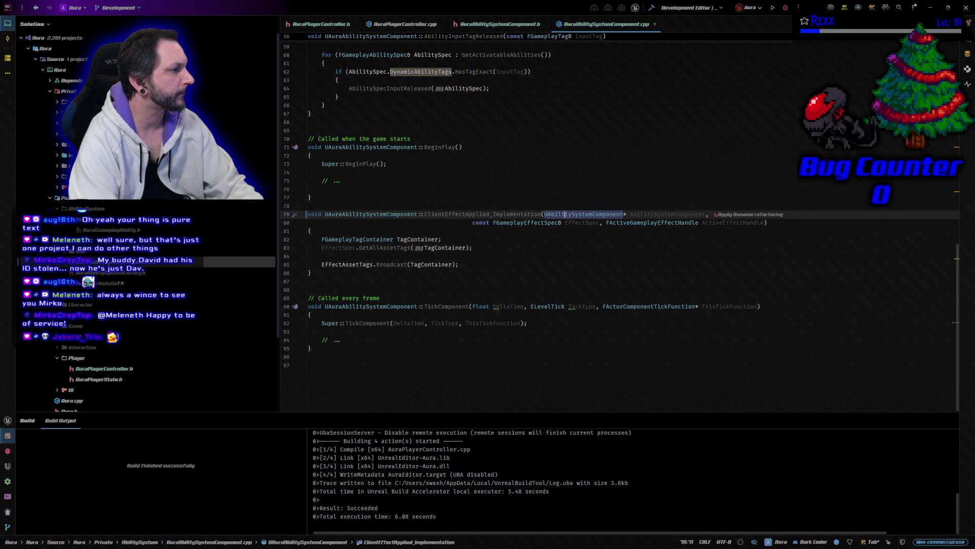
{"action": "key", "text": "ctrl+w"}
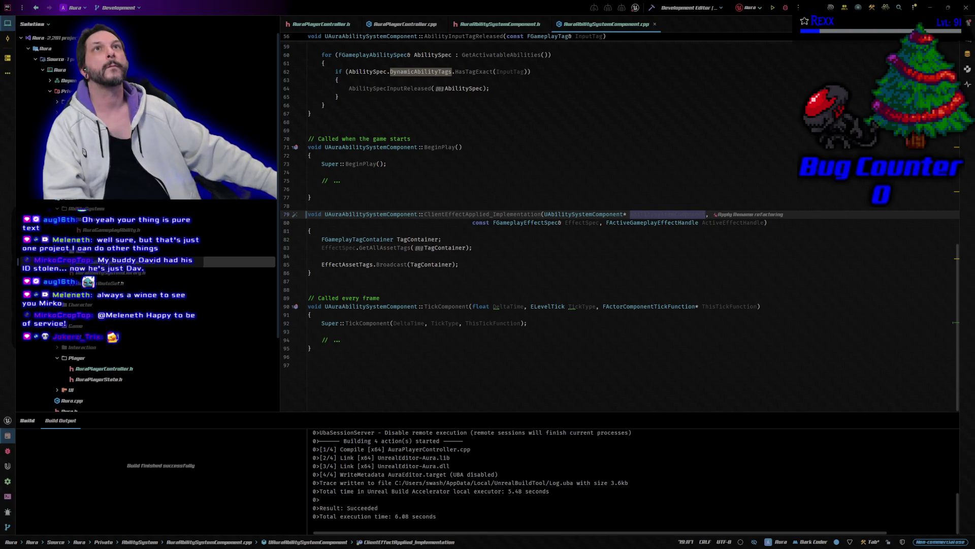
{"action": "left_click", "coordinate": [508, 24]}
{"action": "left_click", "coordinate": [544, 367]}
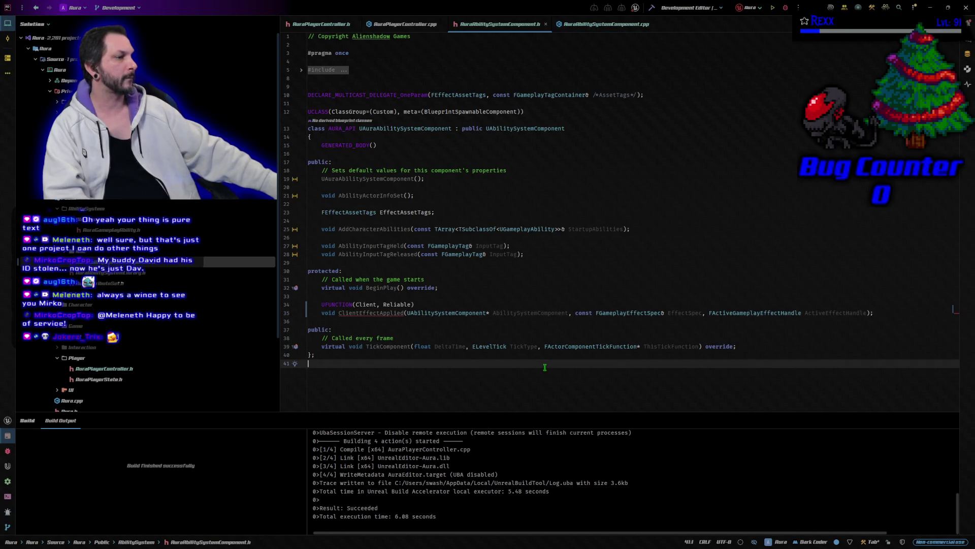
Generate a ClientEffectApplied_Implementation definition in AuraAbilitySystemComponent.cpp from the header declaration.
{"action": "left_click", "coordinate": [406, 318]}
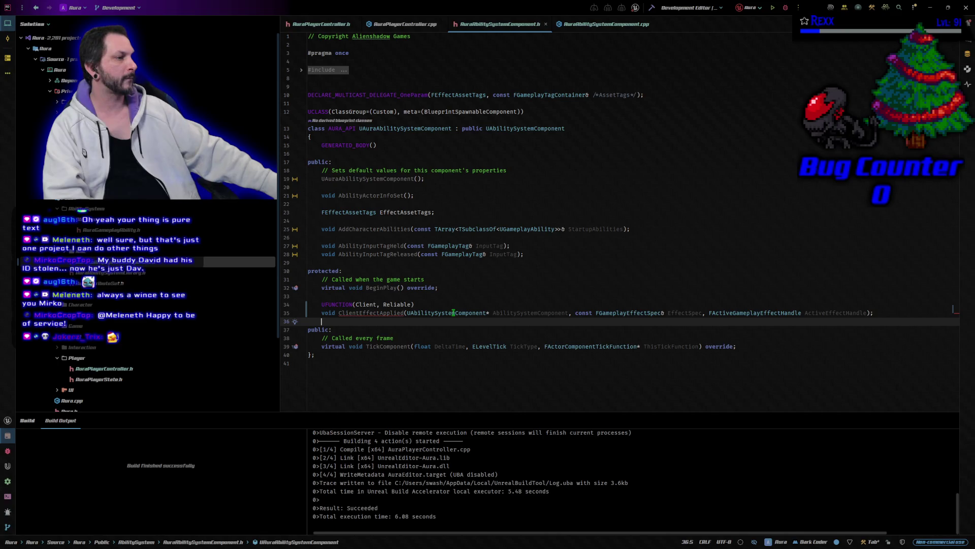
{"action": "key", "text": "alt+Return"}
{"action": "key", "text": "Return"}
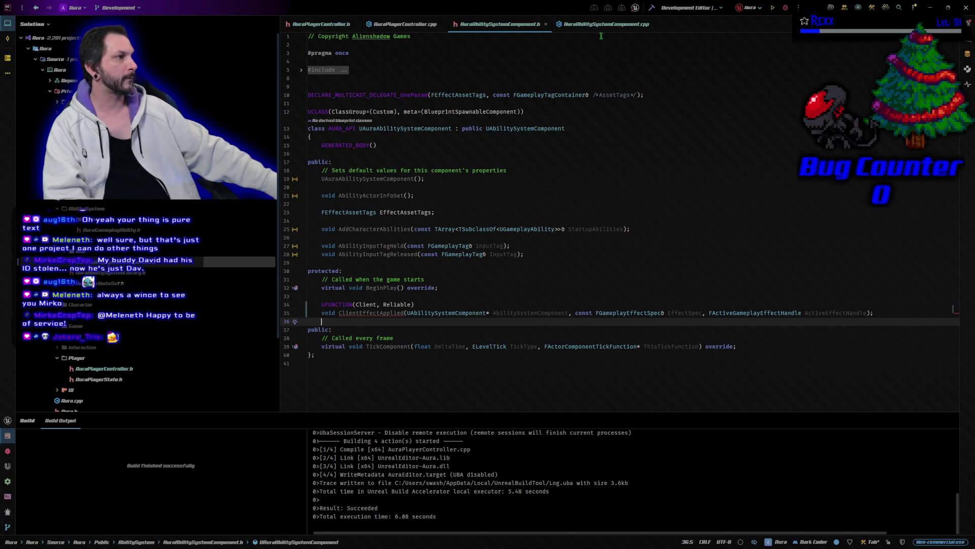
{"action": "left_click", "coordinate": [587, 25]}
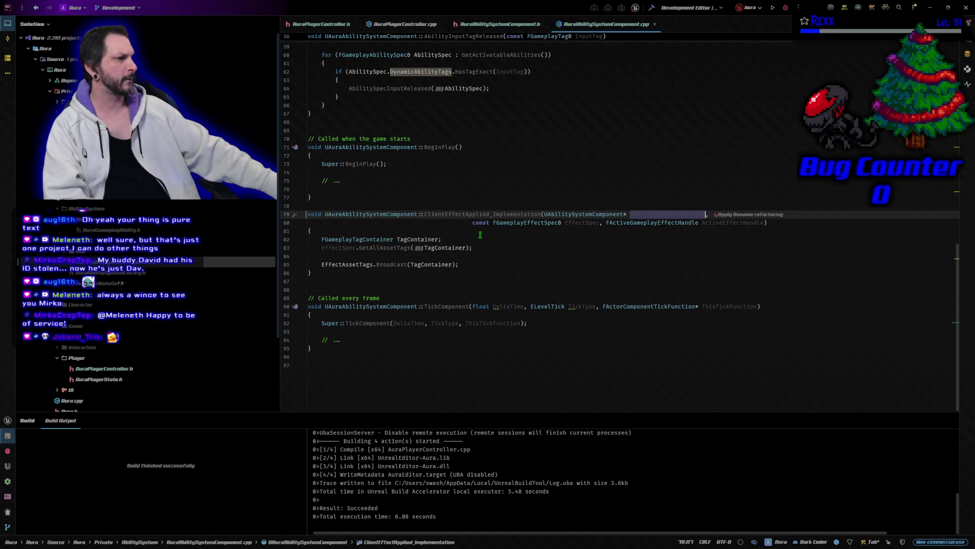
{"action": "left_click", "coordinate": [446, 216]}
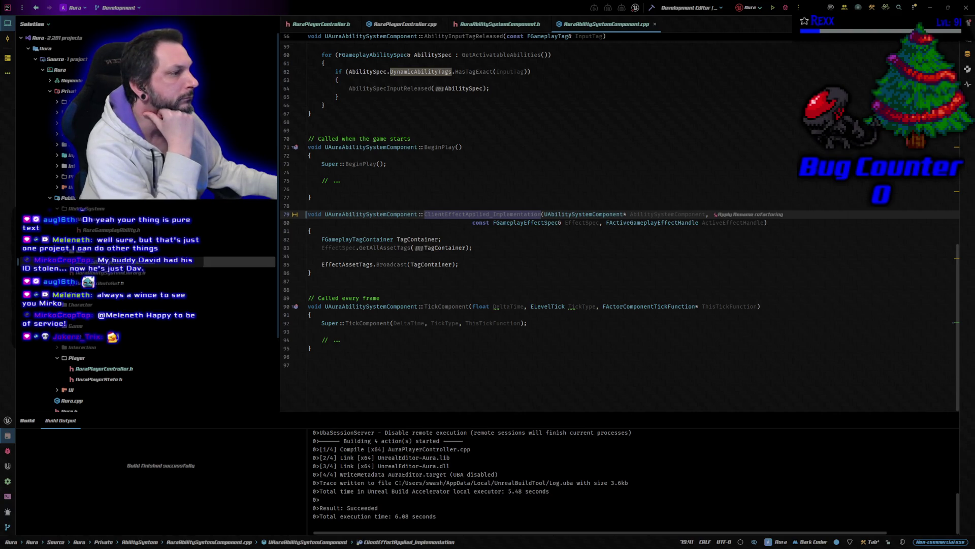
Add the missing 'd' to the ClientEffectApplied declaration name and review the source file's end.
{"action": "left_click", "coordinate": [497, 24]}
{"action": "left_click", "coordinate": [401, 312]}
{"action": "type", "text": "d"}
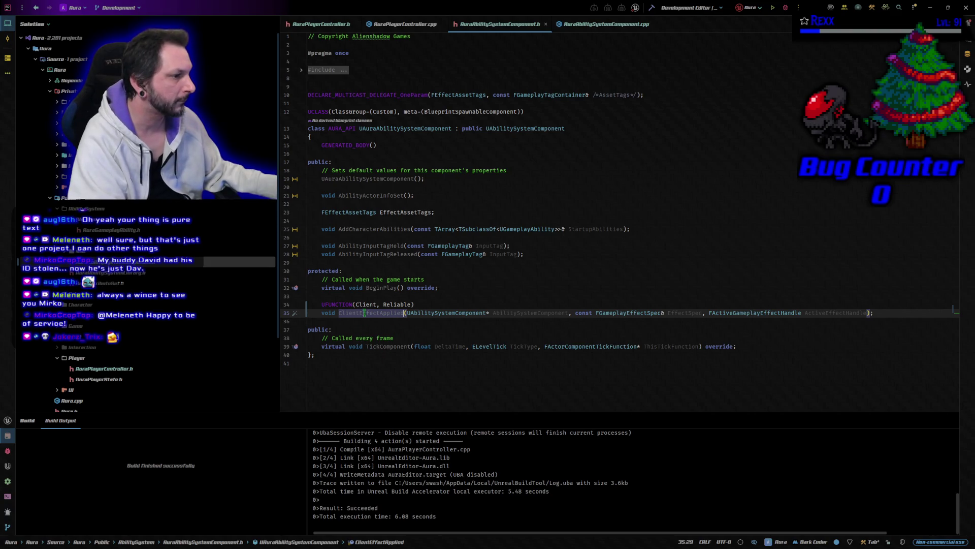
{"action": "left_click", "coordinate": [357, 320]}
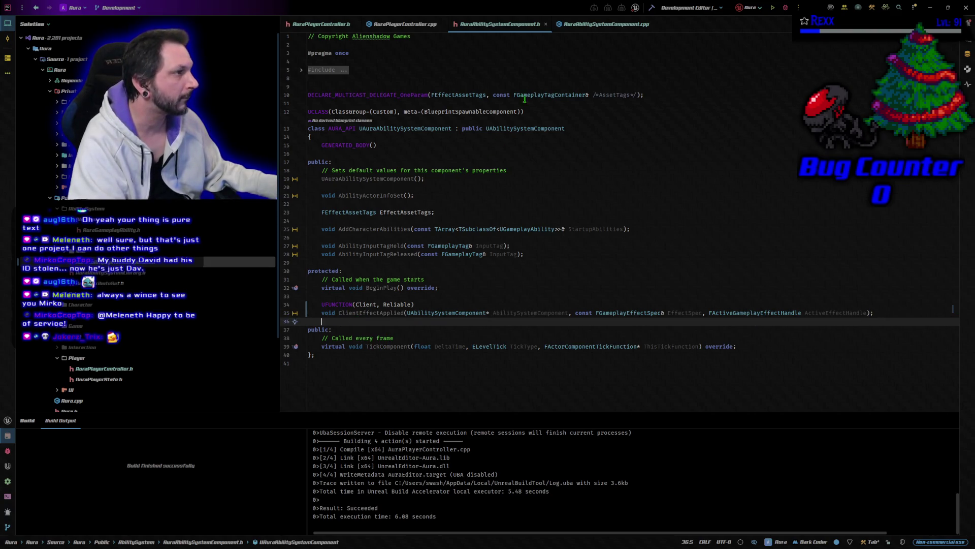
{"action": "left_click", "coordinate": [604, 24]}
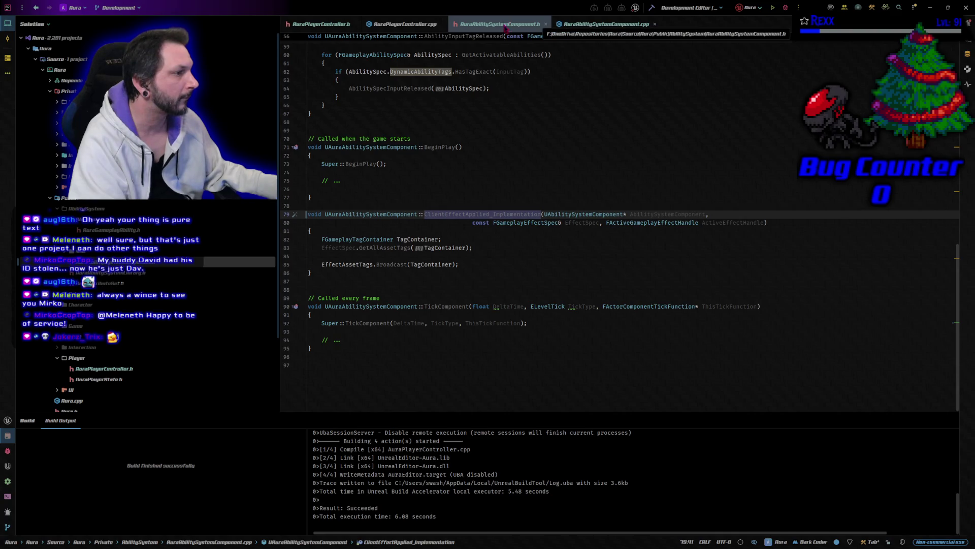
{"action": "left_click", "coordinate": [403, 366]}
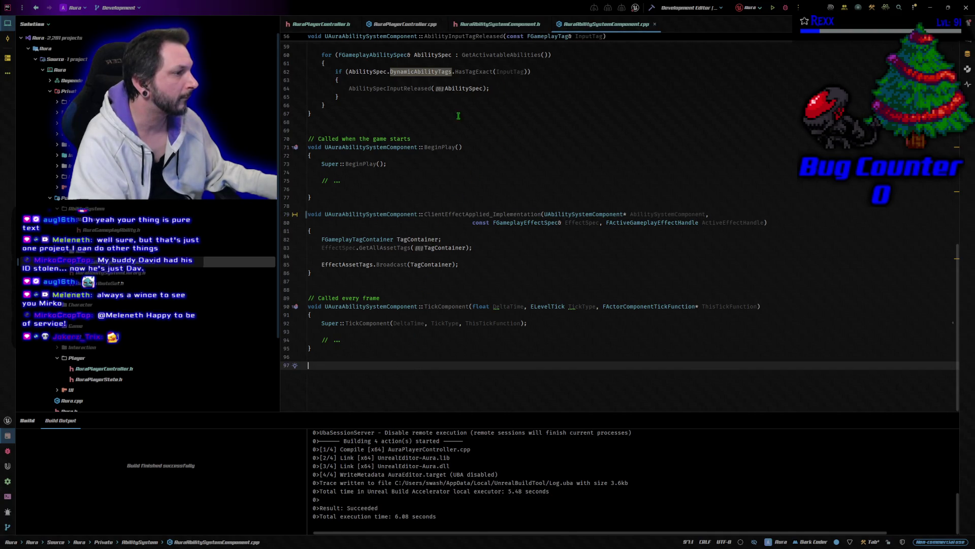
{"action": "left_click", "coordinate": [494, 25]}
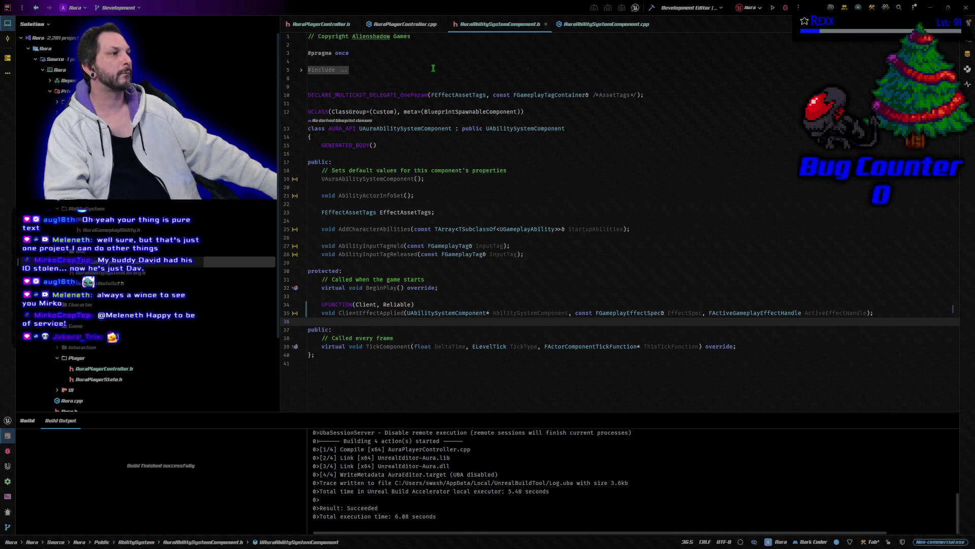
Switch to AuraPlayerController.cpp and go to CursorTrace's local FHitResult CursorHit declaration.
{"action": "left_click", "coordinate": [320, 24]}
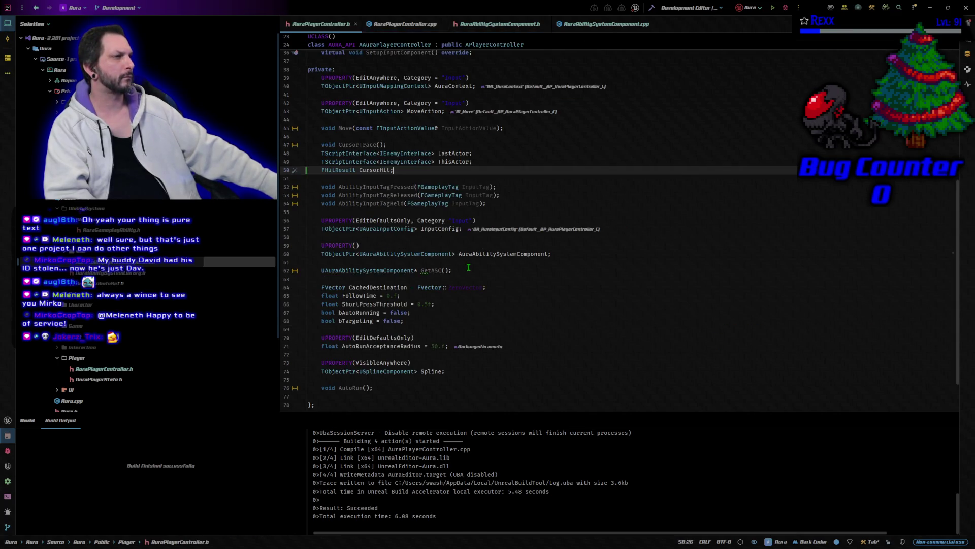
{"action": "left_click", "coordinate": [401, 23]}
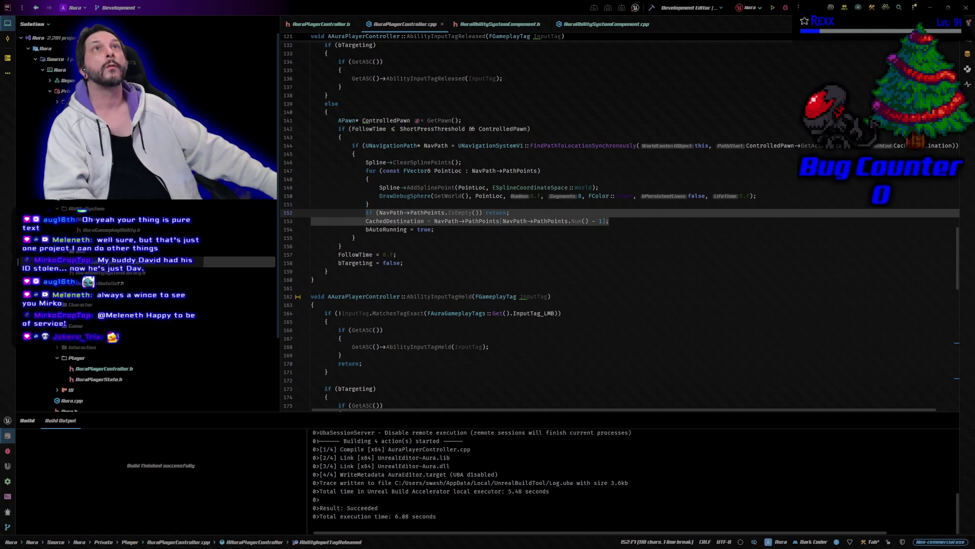
{"action": "scroll", "coordinate": [473, 294], "scroll_direction": "up", "scroll_amount": 1}
{"action": "scroll", "coordinate": [472, 295], "scroll_direction": "up", "scroll_amount": 10}
{"action": "scroll", "coordinate": [472, 294], "scroll_direction": "up", "scroll_amount": 6}
{"action": "scroll", "coordinate": [473, 295], "scroll_direction": "up", "scroll_amount": 7}
{"action": "scroll", "coordinate": [473, 295], "scroll_direction": "up", "scroll_amount": 20}
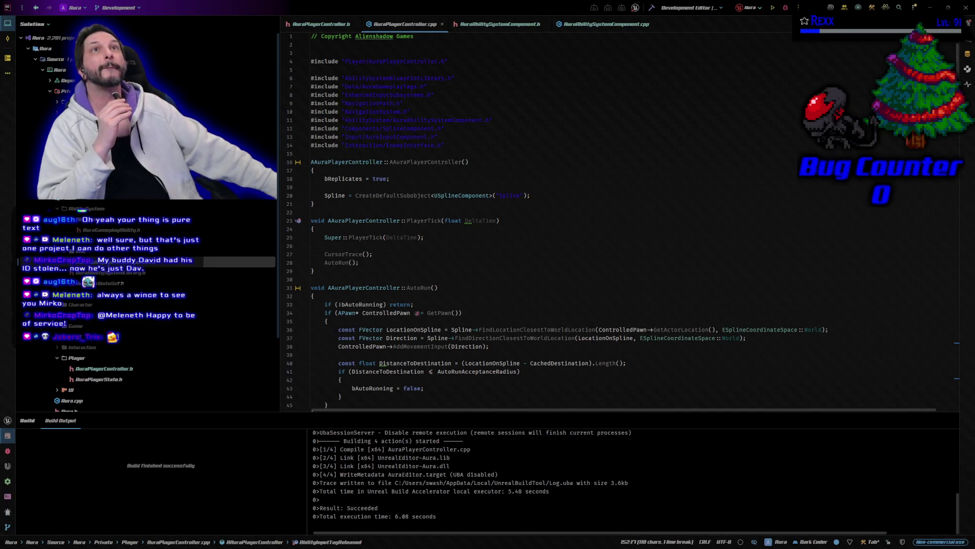
{"action": "scroll", "coordinate": [494, 280], "scroll_direction": "down", "scroll_amount": 2}
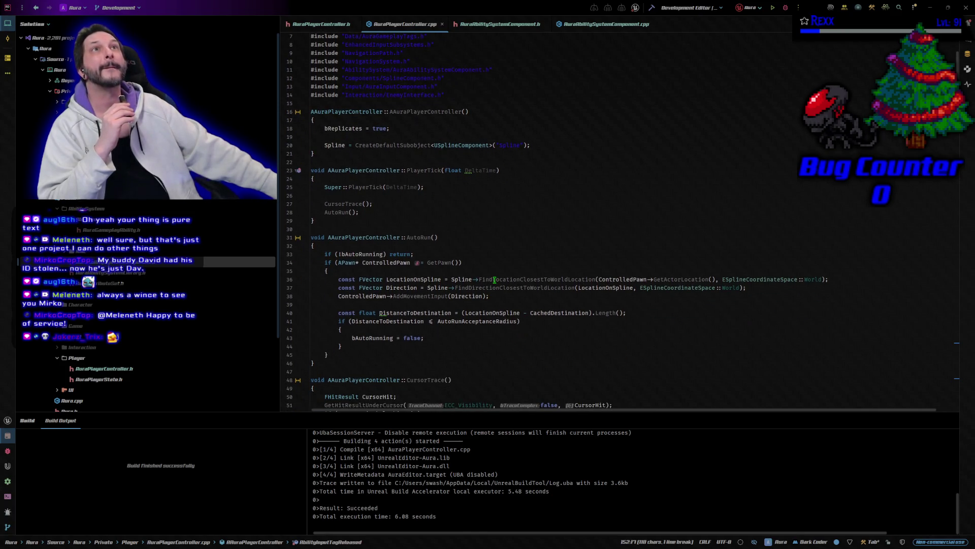
{"action": "scroll", "coordinate": [495, 279], "scroll_direction": "down", "scroll_amount": 7}
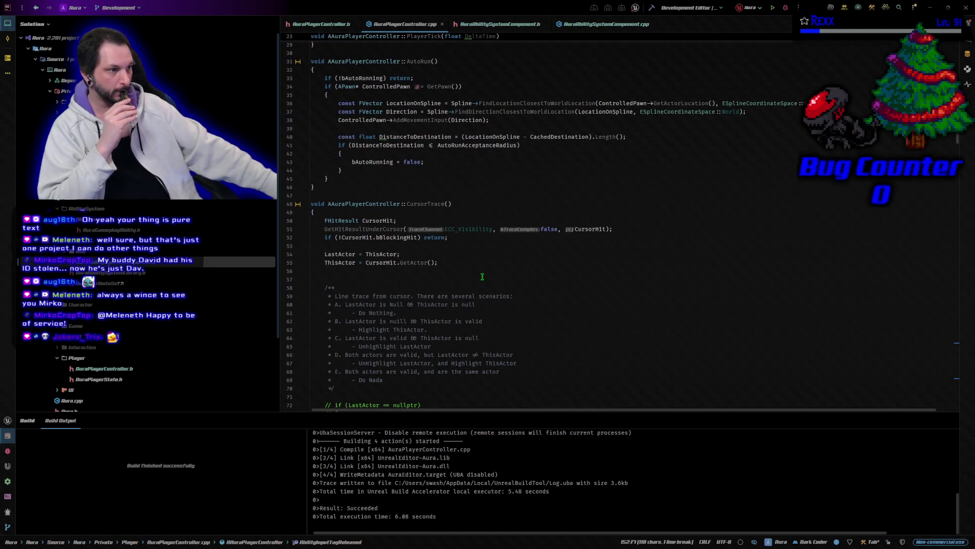
{"action": "left_click", "coordinate": [399, 221]}
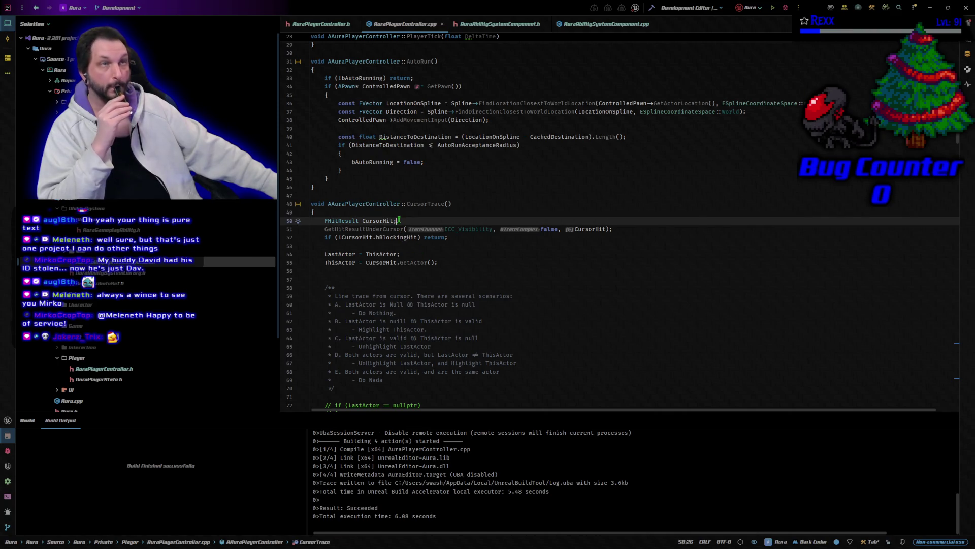
Delete the local 'FHitResult CursorHit;' declaration from CursorTrace.
{"action": "key", "text": "Home"}
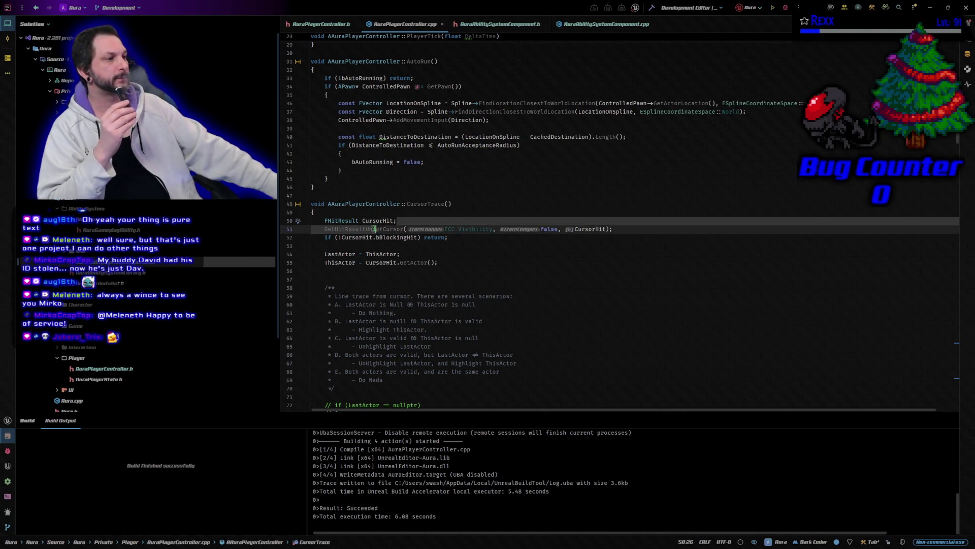
{"action": "key", "text": "shift+End"}
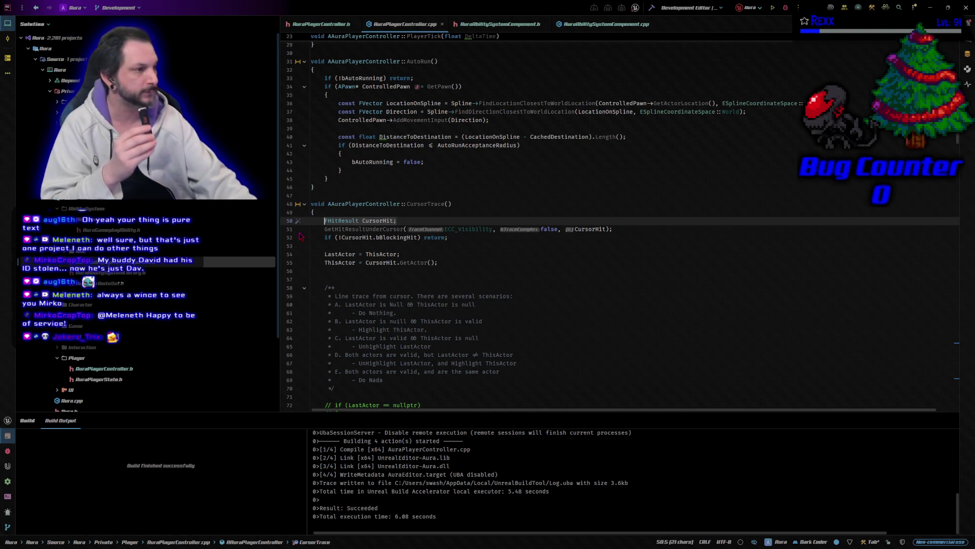
{"action": "key", "text": "Delete"}
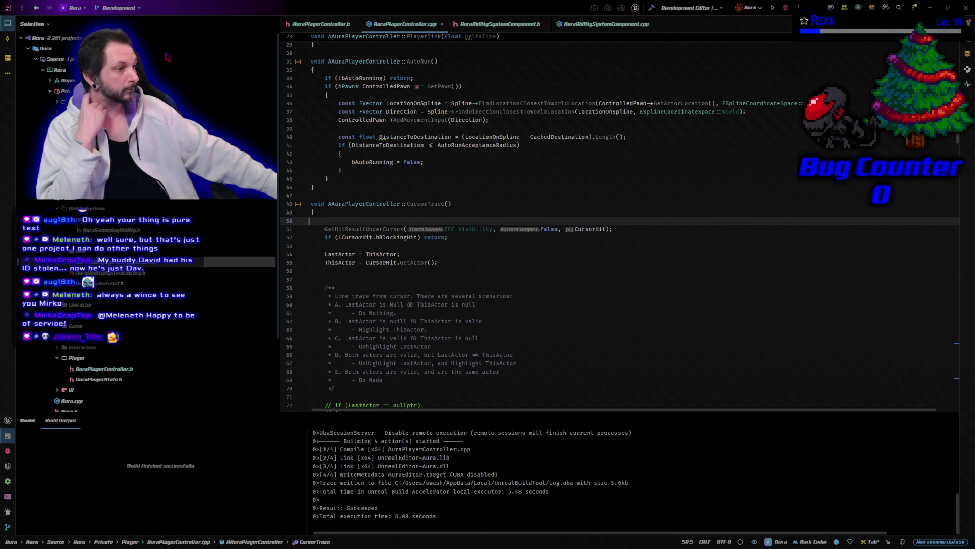
Select the old case comment and commented-out code further down CursorTrace.
{"action": "scroll", "coordinate": [461, 244], "scroll_direction": "down", "scroll_amount": 3}
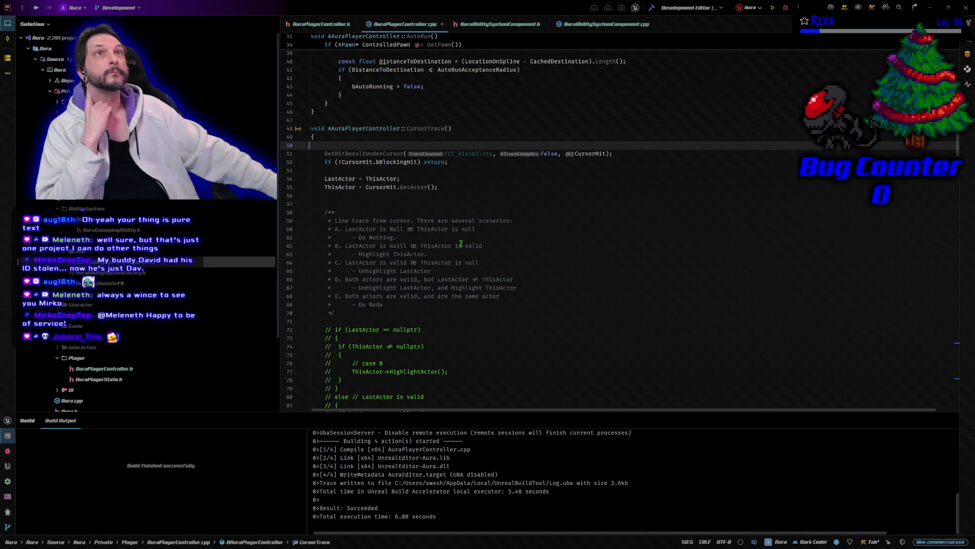
{"action": "scroll", "coordinate": [461, 244], "scroll_direction": "down", "scroll_amount": 5}
{"action": "scroll", "coordinate": [325, 146], "scroll_direction": "down", "scroll_amount": 2}
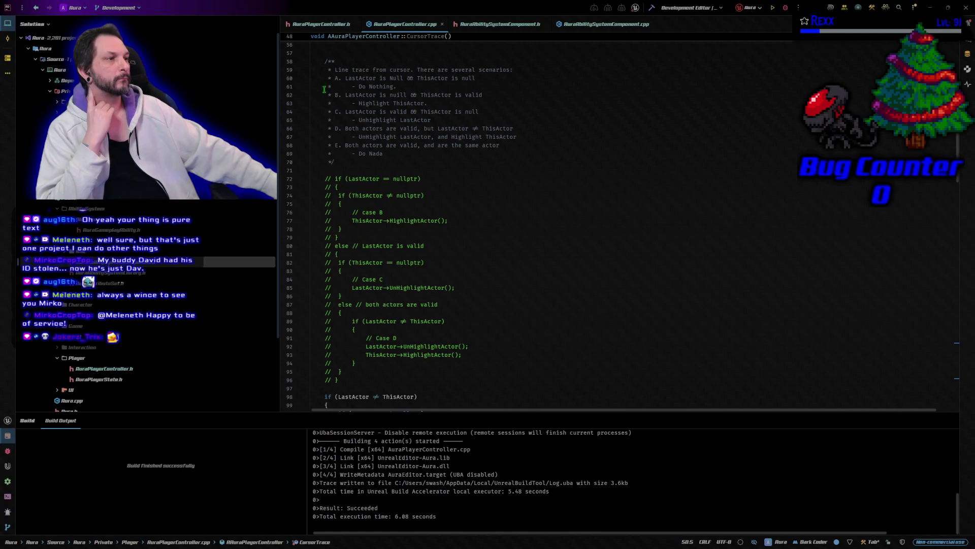
{"action": "mouse_move", "coordinate": [325, 61]}
{"action": "left_mouse_down"}
{"action": "mouse_move", "coordinate": [407, 220]}
{"action": "mouse_move", "coordinate": [453, 347]}
{"action": "mouse_move", "coordinate": [454, 377]}
{"action": "mouse_move", "coordinate": [356, 339]}
{"action": "left_mouse_up"}
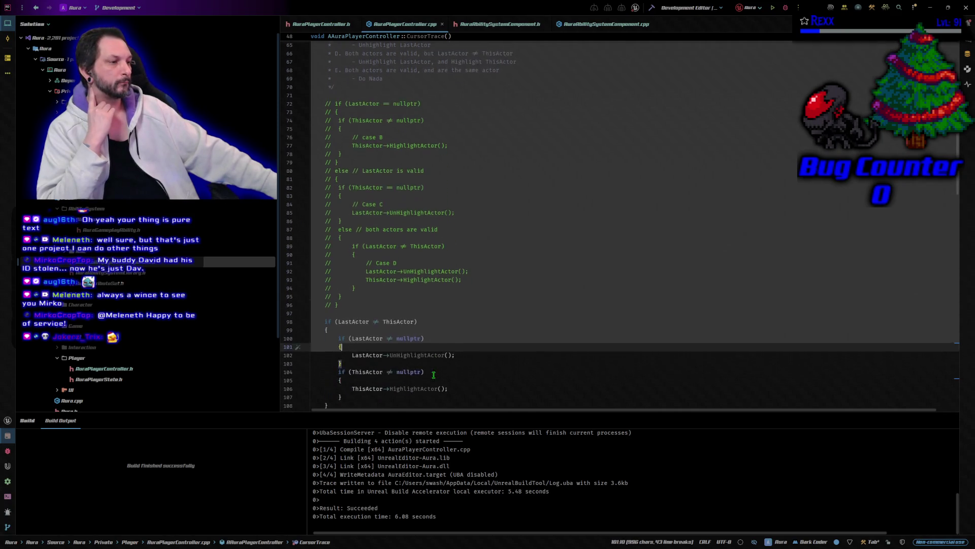
Select lines 57–96, the doc comment and commented-out code above if (LastActor != ThisActor).
{"action": "left_click_drag", "start_coordinate": [433, 375], "coordinate": [427, 336]}
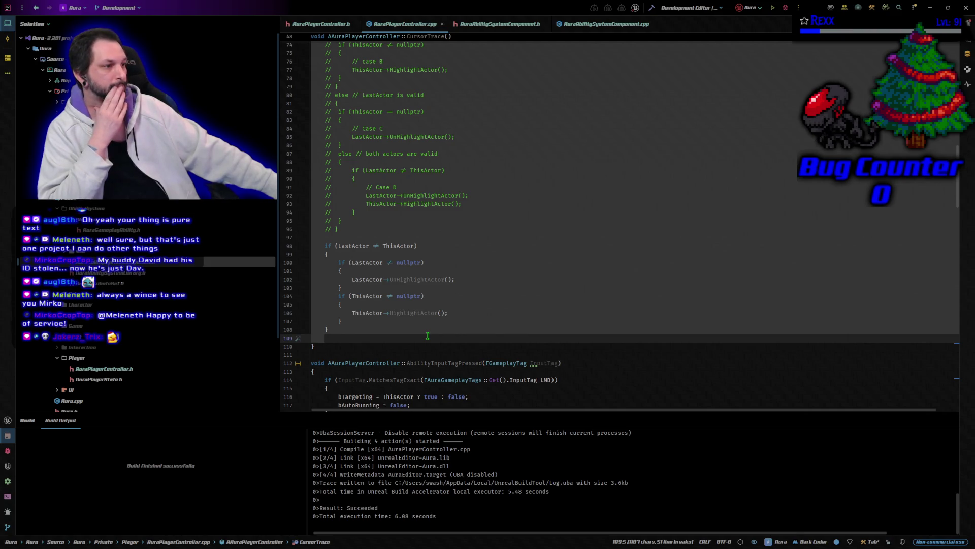
{"action": "left_click", "coordinate": [426, 238]}
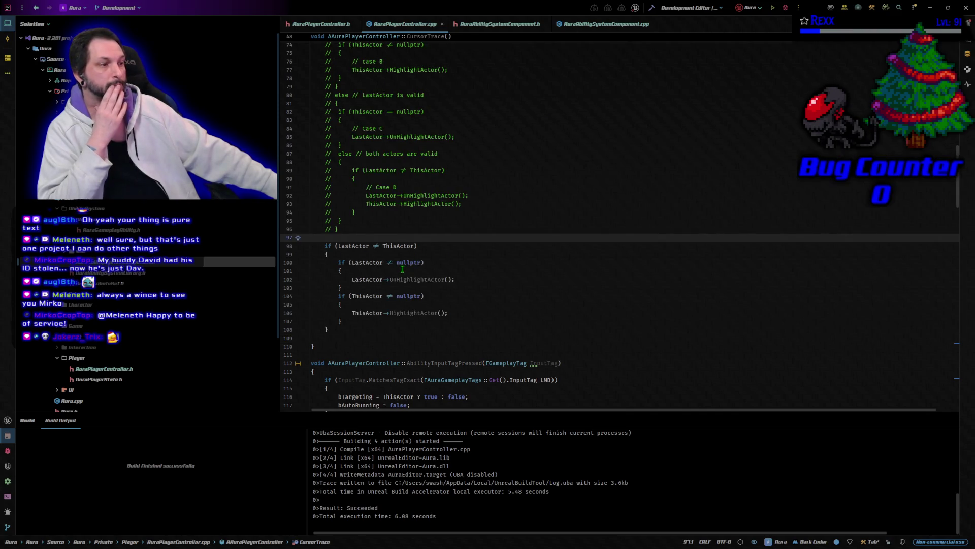
{"action": "mouse_move", "coordinate": [372, 246]}
{"action": "left_mouse_down"}
{"action": "mouse_move", "coordinate": [334, 234]}
{"action": "mouse_move", "coordinate": [330, 35]}
{"action": "mouse_move", "coordinate": [332, 167]}
{"action": "mouse_move", "coordinate": [328, 40]}
{"action": "mouse_move", "coordinate": [325, 106]}
{"action": "left_mouse_up"}
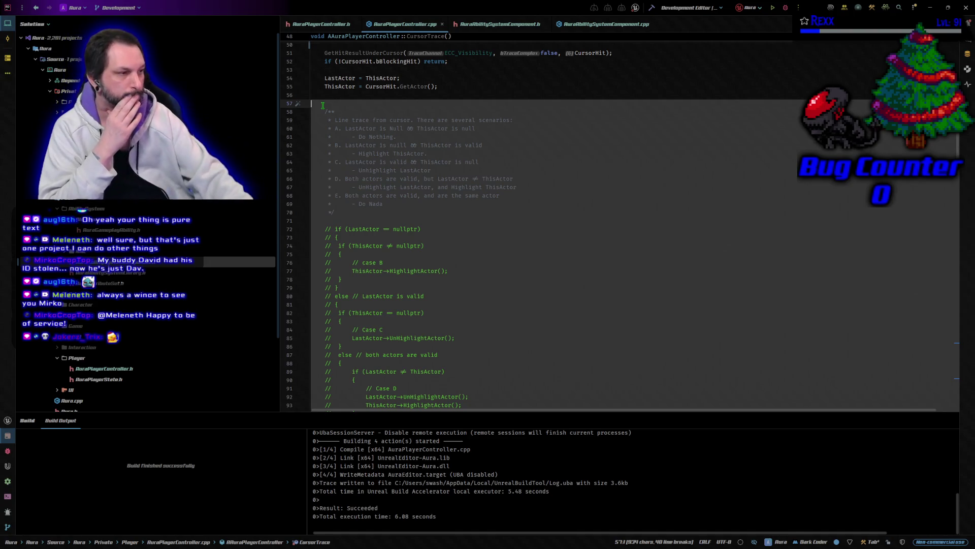
{"action": "key", "text": "ctrl+v"}
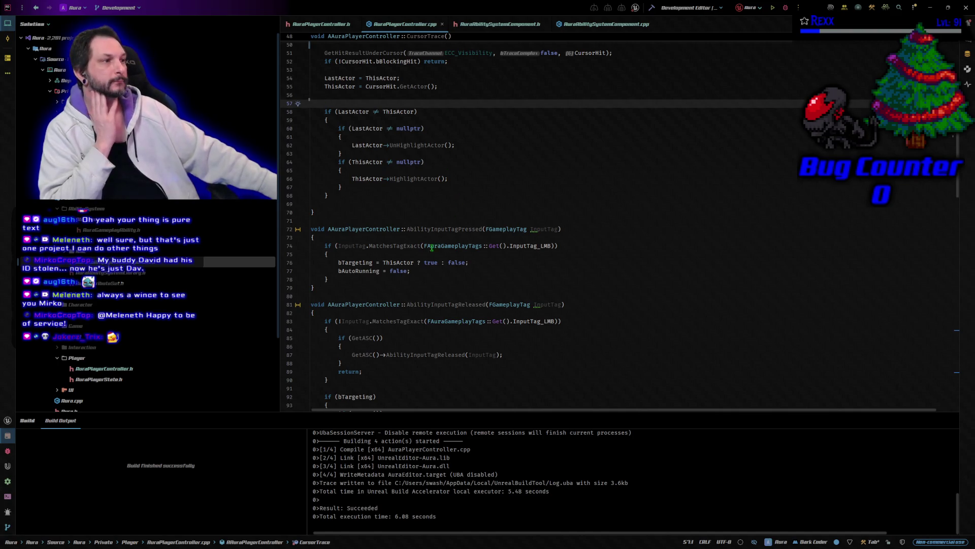
{"action": "scroll", "coordinate": [425, 258], "scroll_direction": "down", "scroll_amount": 1}
{"action": "scroll", "coordinate": [421, 152], "scroll_direction": "up", "scroll_amount": 2}
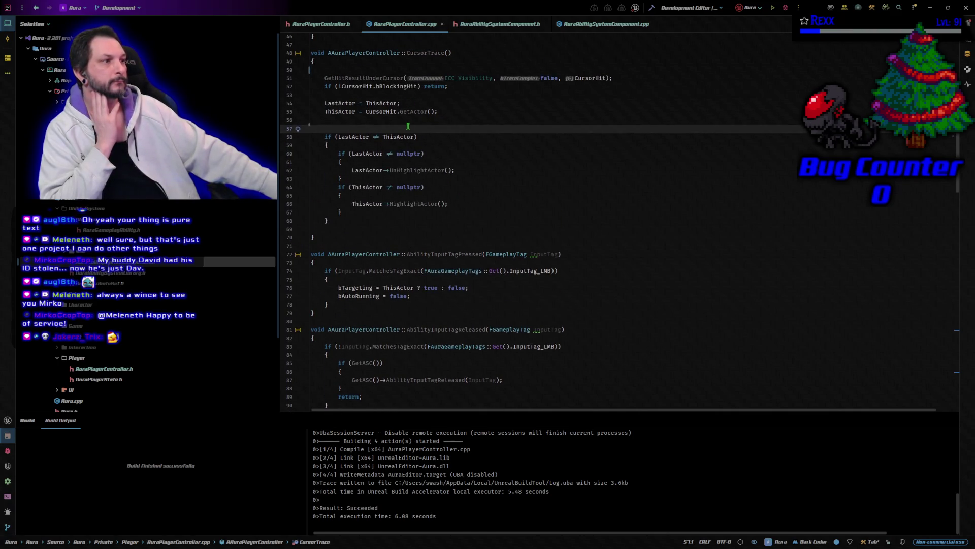
{"action": "left_click", "coordinate": [424, 136]}
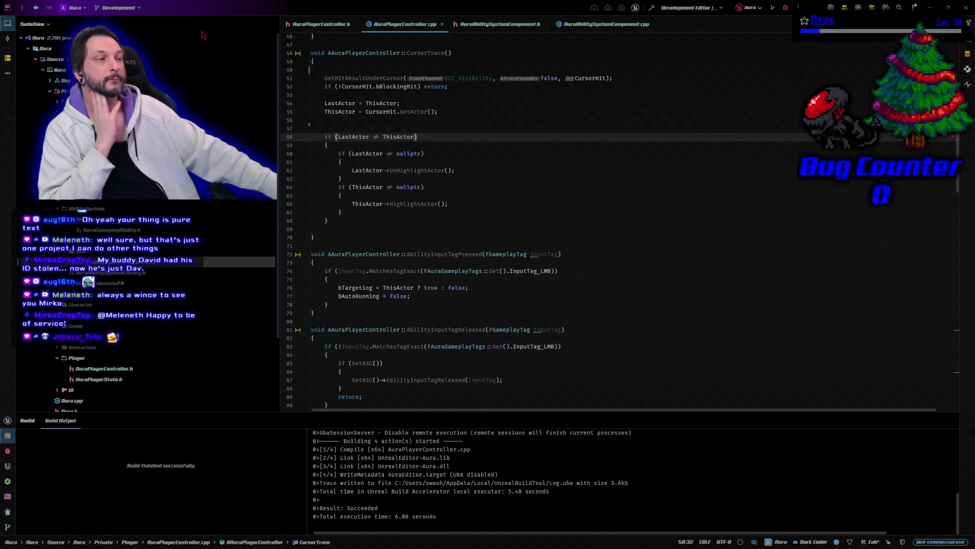
{"action": "left_click_drag", "start_coordinate": [337, 153], "coordinate": [363, 181]}
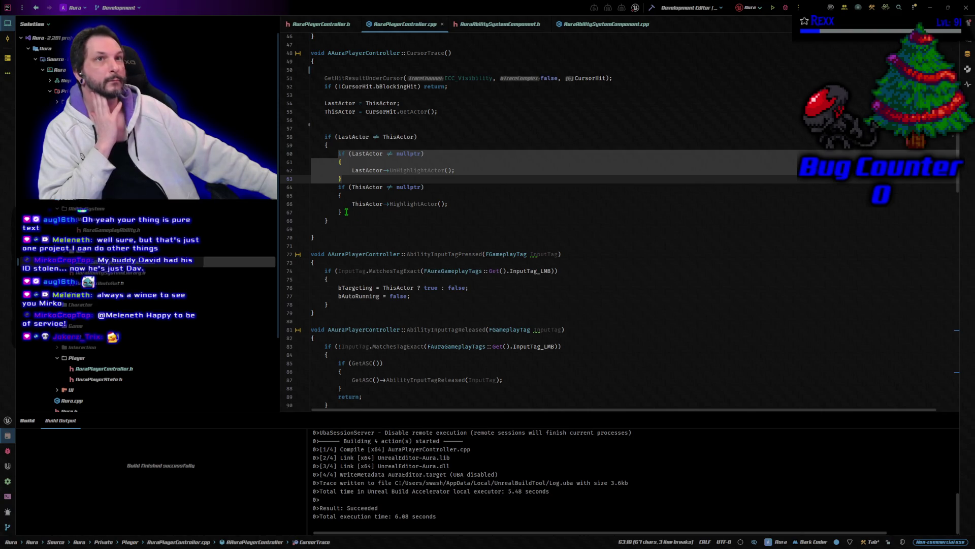
{"action": "left_click_drag", "start_coordinate": [346, 212], "coordinate": [331, 156]}
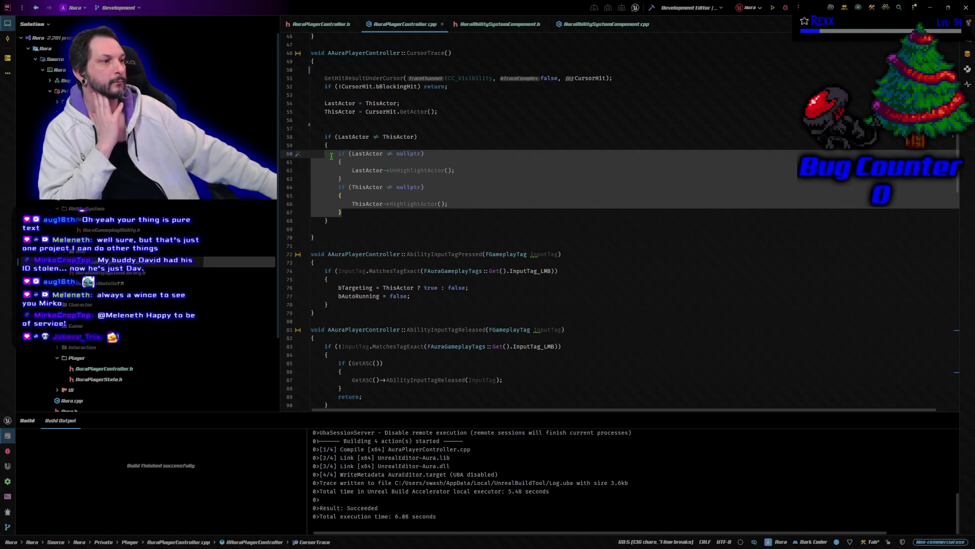
{"action": "left_click", "coordinate": [340, 212]}
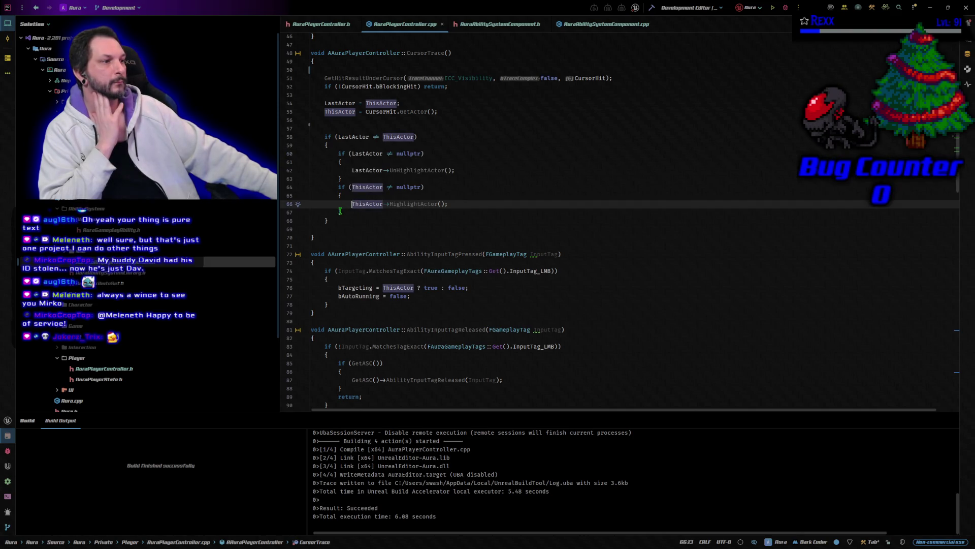
{"action": "left_click", "coordinate": [327, 221]}
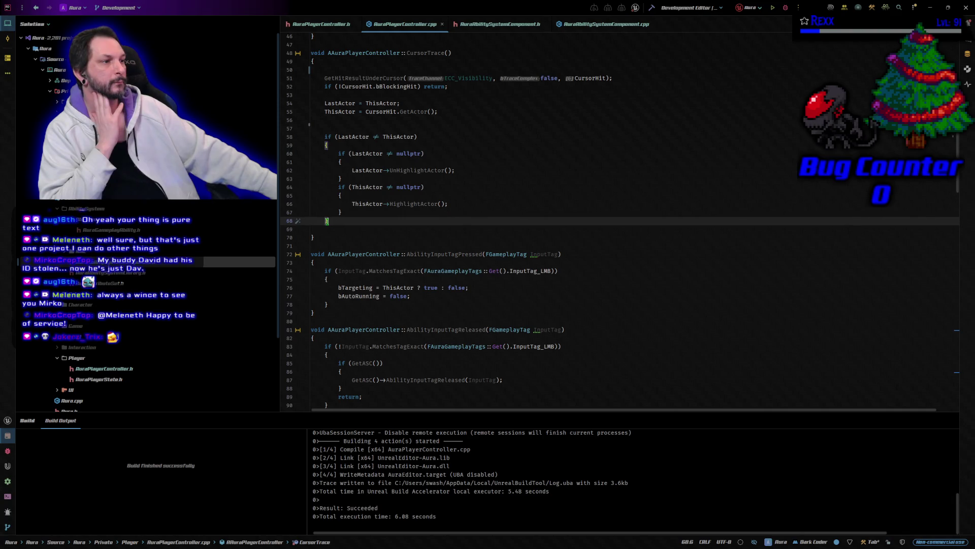
Replace lines 60–67 with one-line if (LastActor) UnHighlightActor and if (ThisActor) HighlightActor calls.
{"action": "left_click_drag", "start_coordinate": [343, 212], "coordinate": [344, 155]}
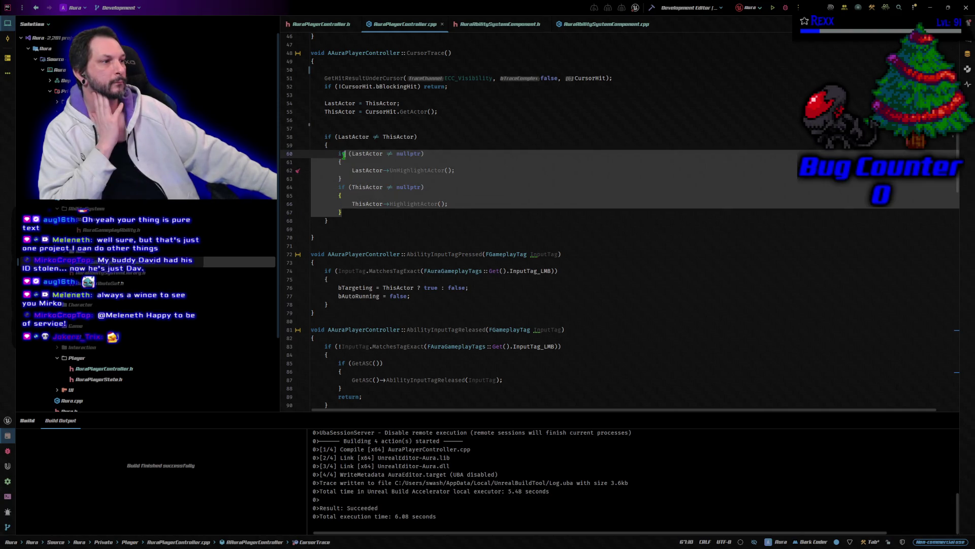
{"action": "type", "text": "if (LastActor) LastActor->UnHighlightActor(); \t\tif (ThisActor) ThisActor->HighlightActor();"}
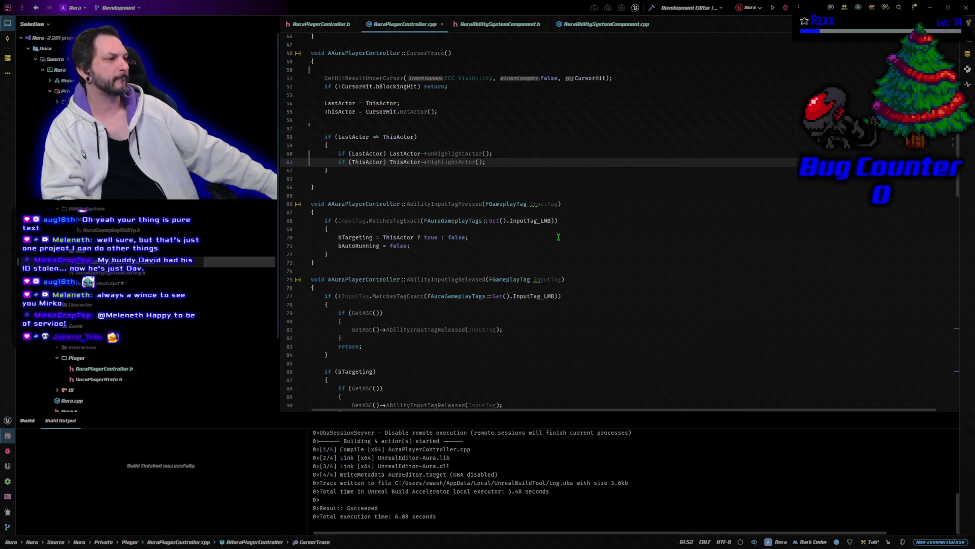
{"action": "scroll", "coordinate": [558, 237], "scroll_direction": "down", "scroll_amount": 4}
{"action": "left_click", "coordinate": [571, 179]}
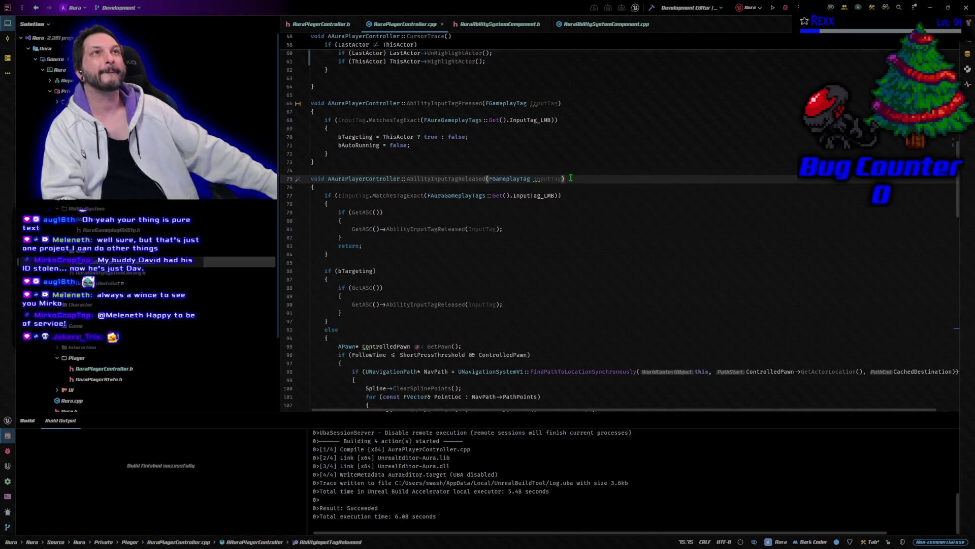
Collapse the LMB and bTargeting if (GetASC()) blocks into one-line AbilityInputTagReleased(InputTag) calls.
{"action": "left_click", "coordinate": [570, 194]}
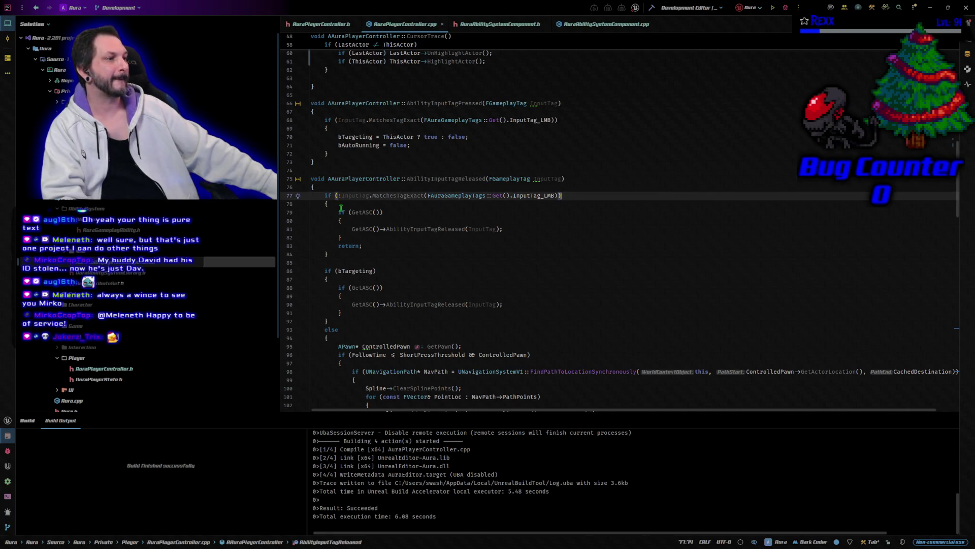
{"action": "left_click", "coordinate": [335, 211]}
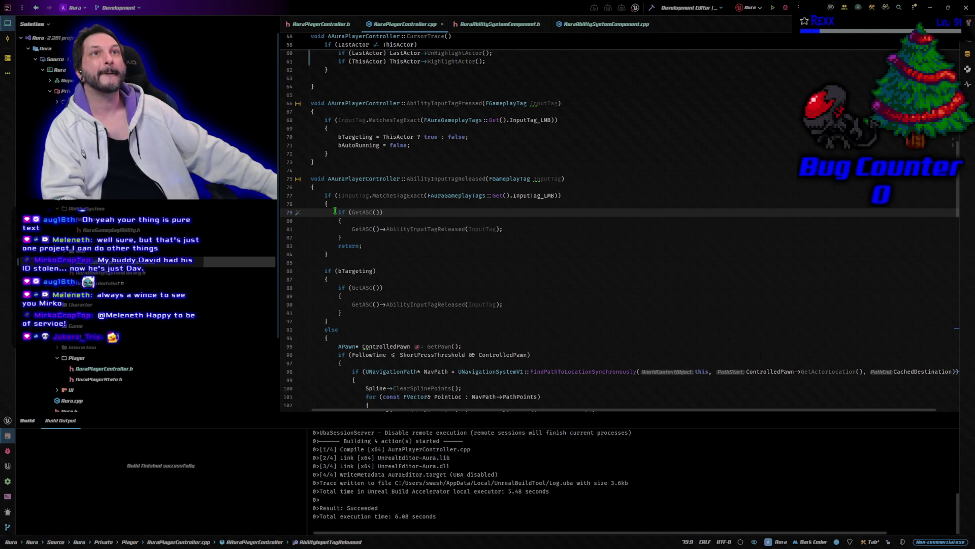
{"action": "left_click_drag", "start_coordinate": [335, 212], "coordinate": [360, 237]}
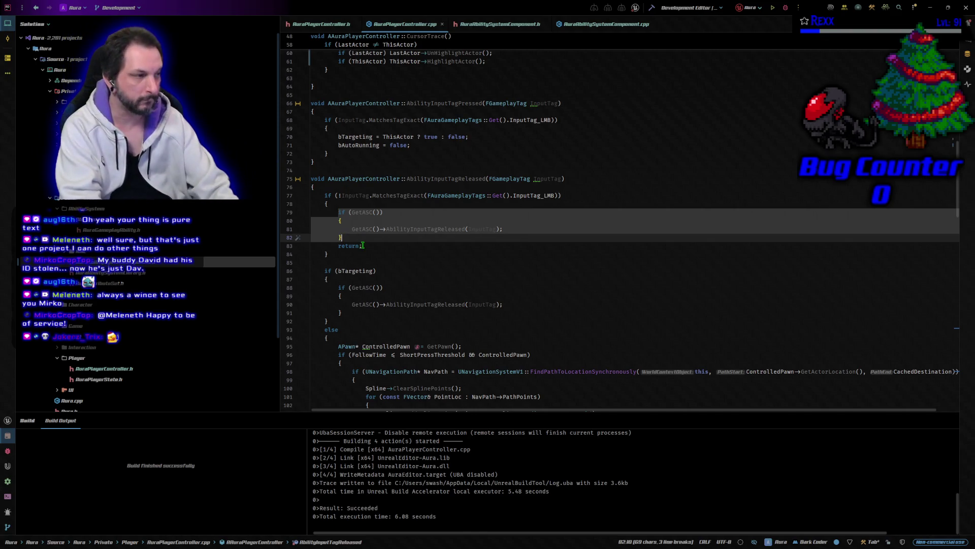
{"action": "key", "text": "ctrl+shift+j"}
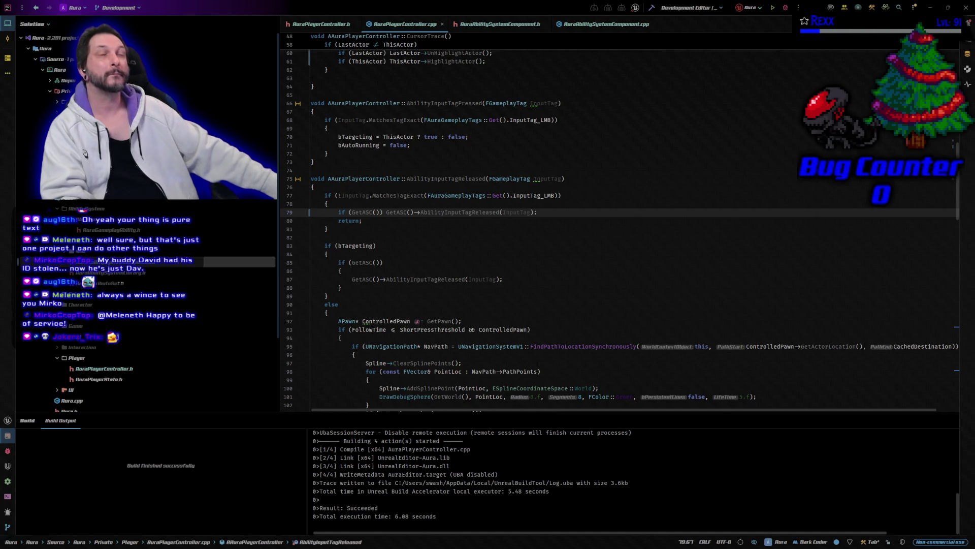
{"action": "left_click_drag", "start_coordinate": [339, 262], "coordinate": [341, 287]}
{"action": "type", "text": "if (GetASC()) GetASC()->AbilityInputTagReleased(InputTag);"}
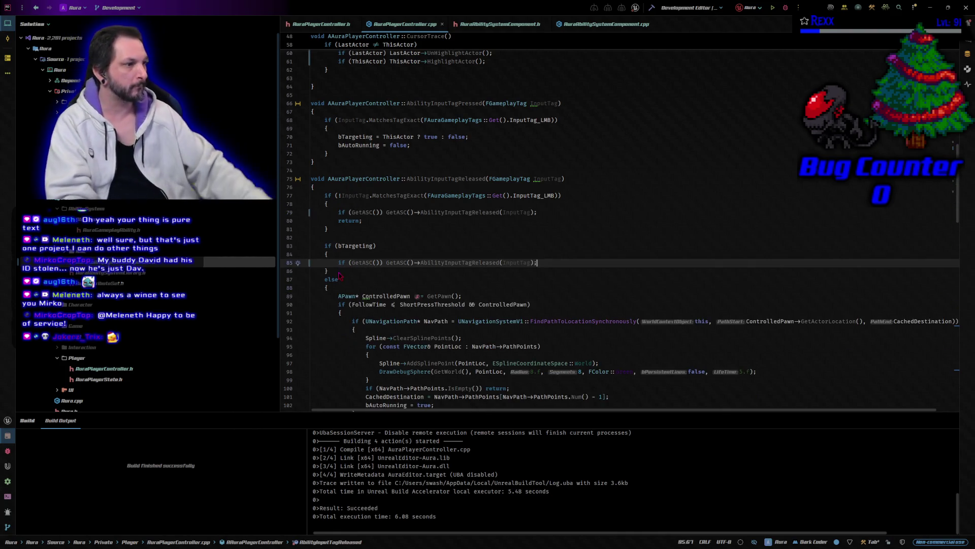
{"action": "scroll", "coordinate": [357, 297], "scroll_direction": "down", "scroll_amount": 6}
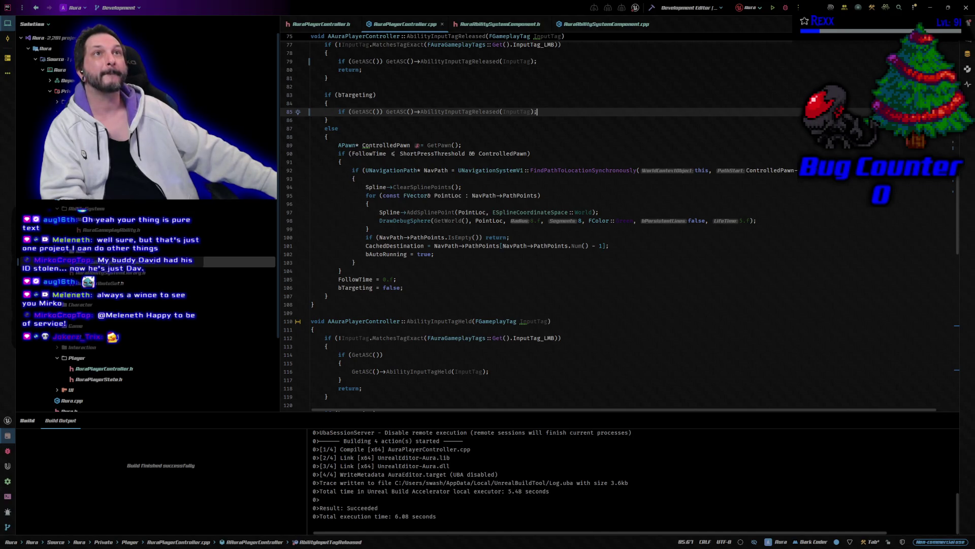
{"action": "left_click", "coordinate": [338, 145]}
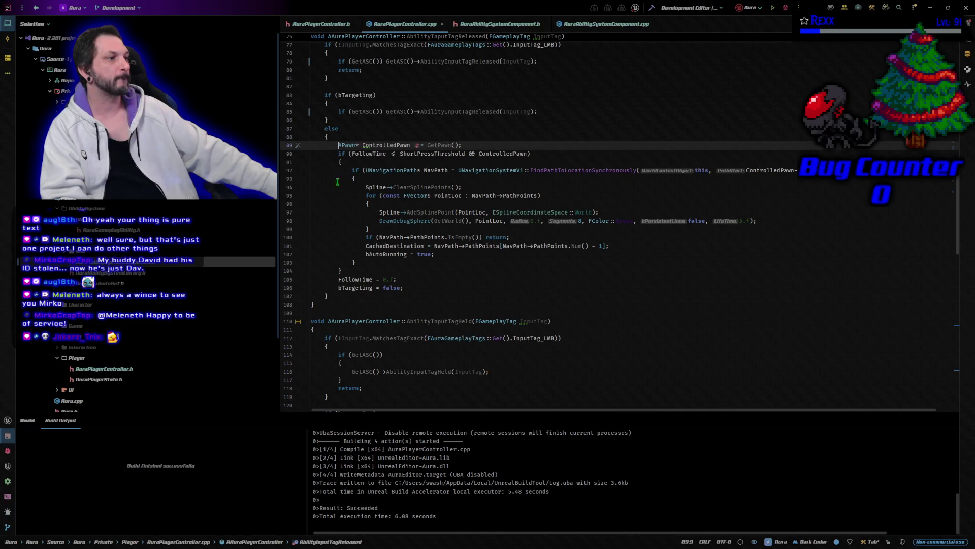
Prefix the ControlledPawn declaration on line 89 with const and check GetPawn's documentation.
{"action": "type", "text": "const"}
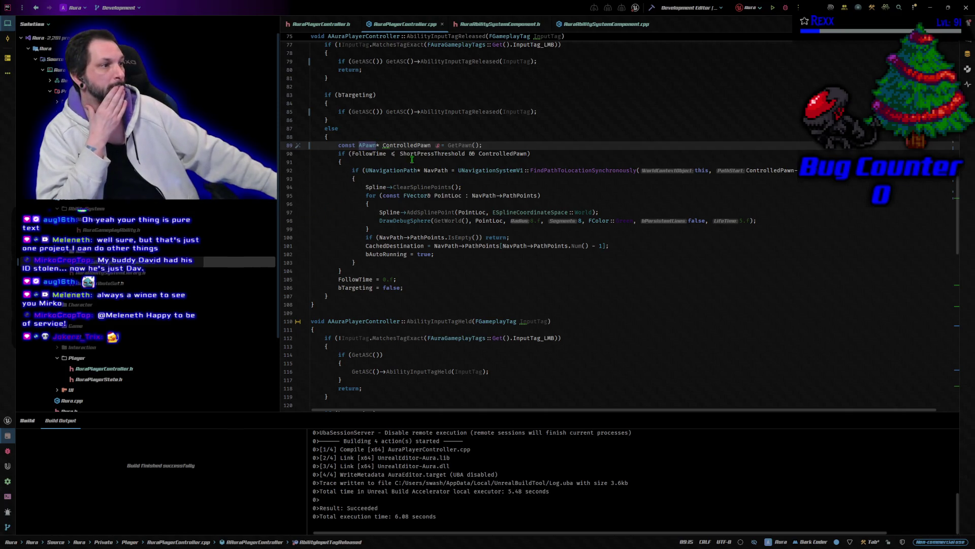
{"action": "mouse_move", "coordinate": [468, 146]}
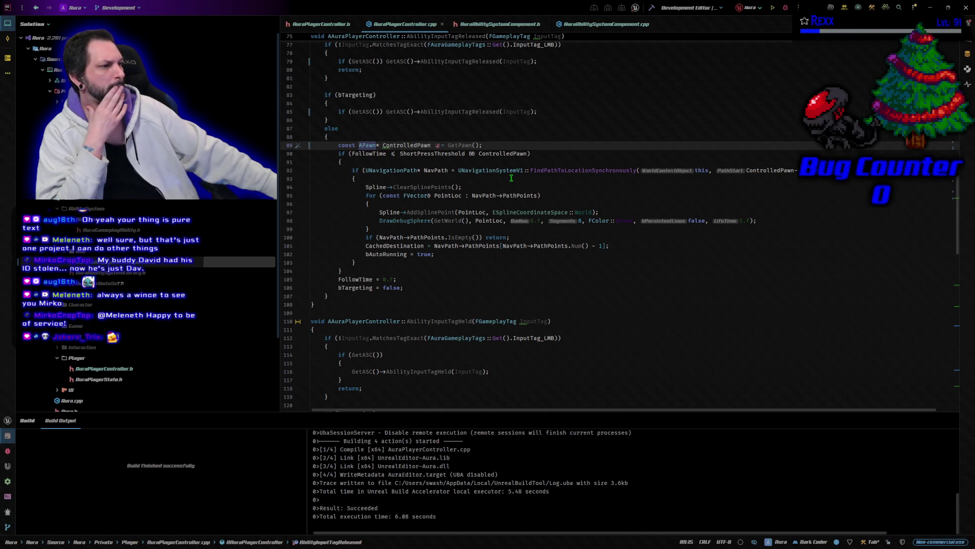
{"action": "scroll", "coordinate": [512, 178], "scroll_direction": "down", "scroll_amount": 5}
{"action": "scroll", "coordinate": [512, 177], "scroll_direction": "down", "scroll_amount": 8}
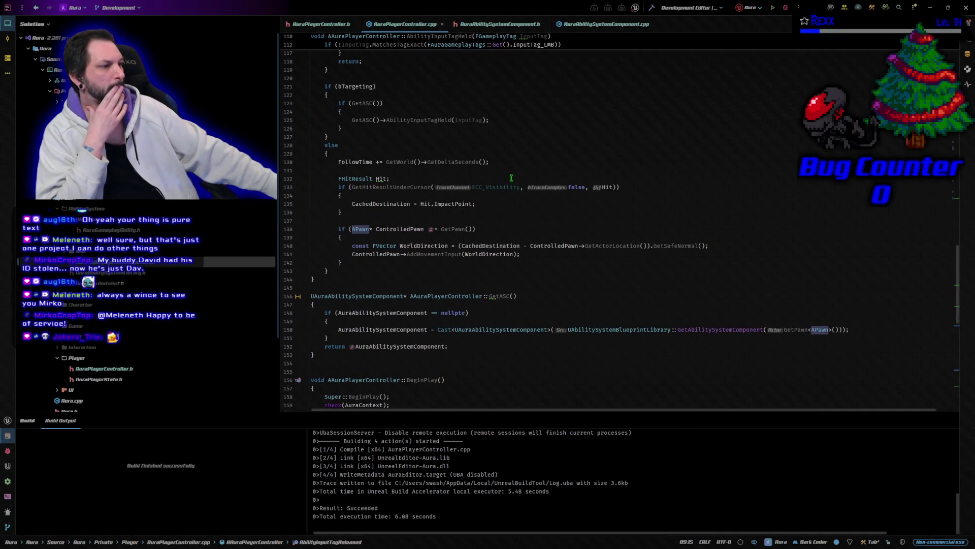
{"action": "scroll", "coordinate": [511, 178], "scroll_direction": "down", "scroll_amount": 4}
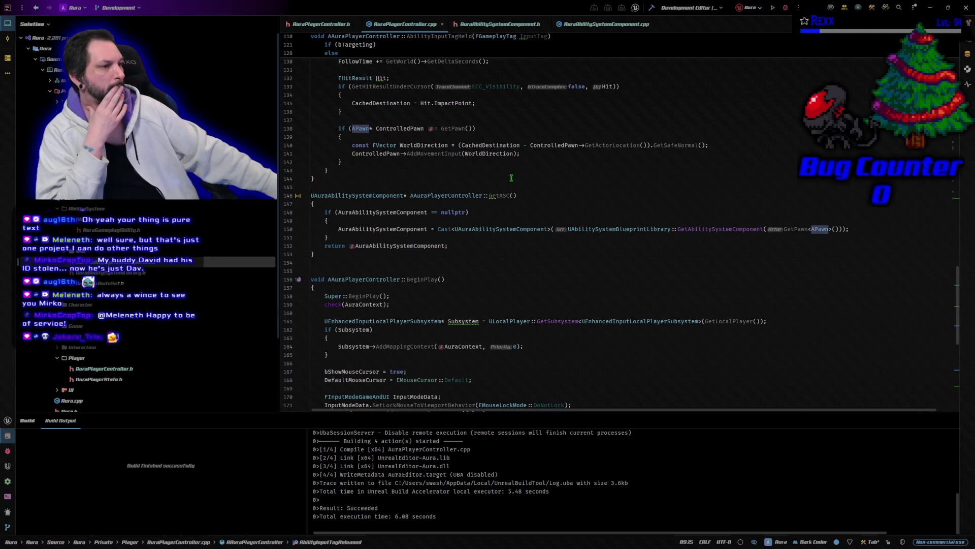
{"action": "scroll", "coordinate": [512, 177], "scroll_direction": "down", "scroll_amount": 9}
{"action": "scroll", "coordinate": [512, 177], "scroll_direction": "down", "scroll_amount": 2}
{"action": "scroll", "coordinate": [511, 178], "scroll_direction": "up", "scroll_amount": 4}
{"action": "scroll", "coordinate": [511, 177], "scroll_direction": "up", "scroll_amount": 20}
{"action": "scroll", "coordinate": [507, 180], "scroll_direction": "up", "scroll_amount": 2}
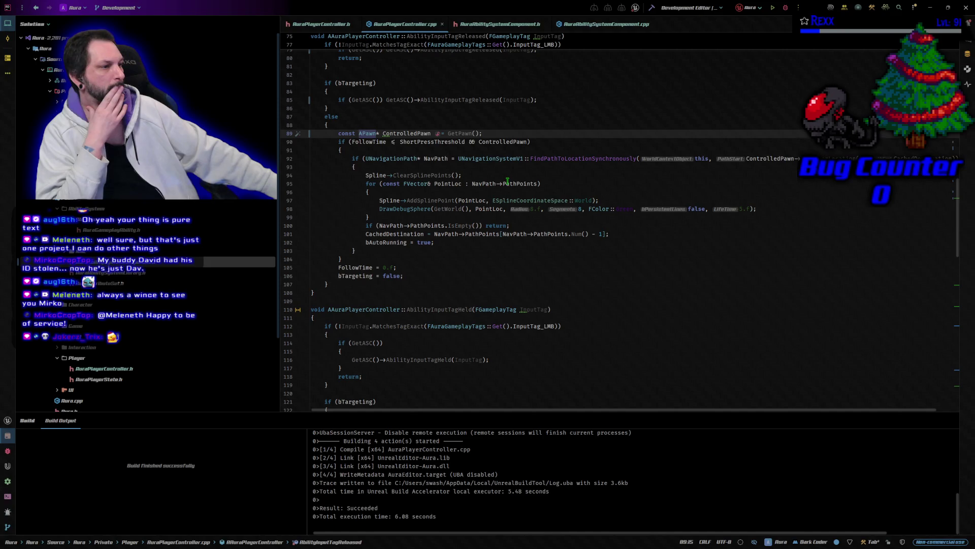
{"action": "scroll", "coordinate": [507, 181], "scroll_direction": "up", "scroll_amount": 7}
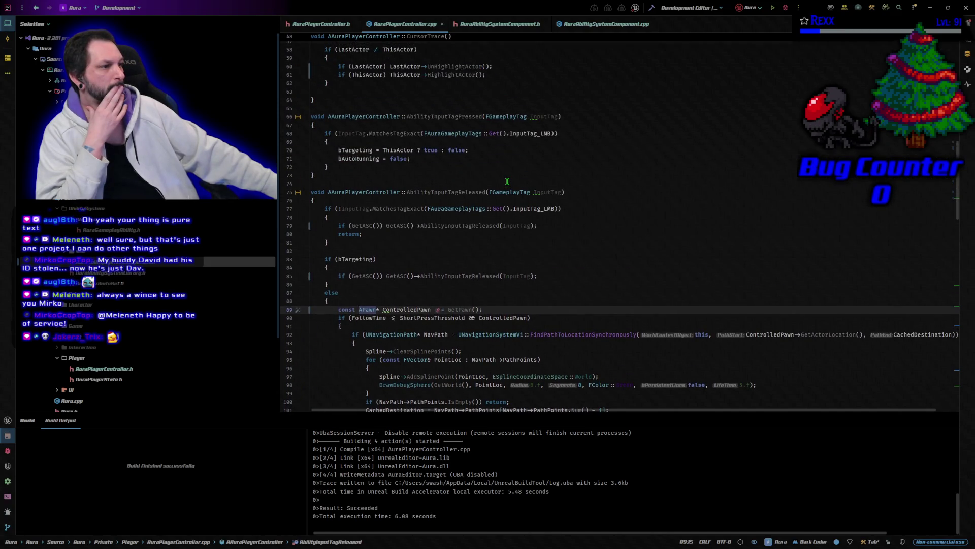
{"action": "left_click", "coordinate": [571, 191]}
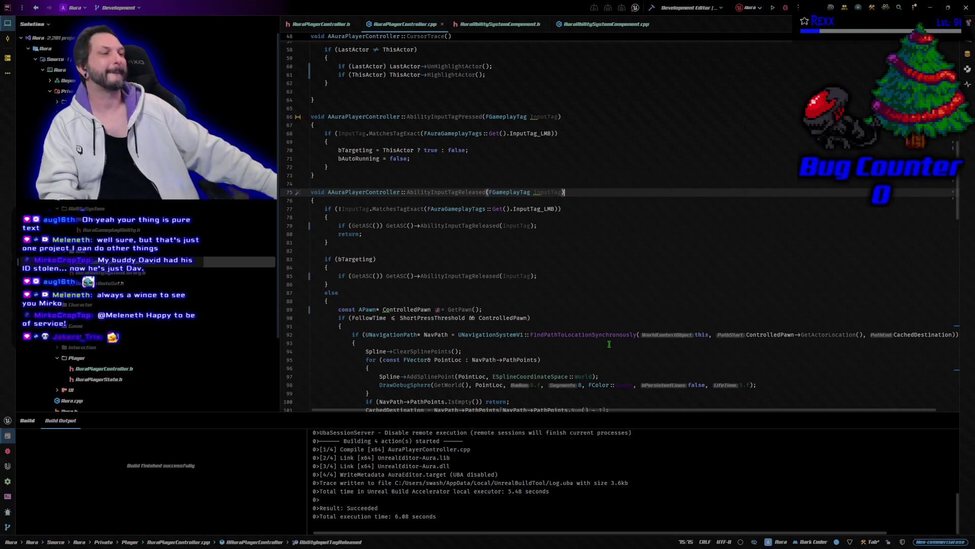
Remove the DrawDebugSphere debug line and start a project build with Ctrl+Shift+B.
{"action": "scroll", "coordinate": [588, 261], "scroll_direction": "down", "scroll_amount": 3}
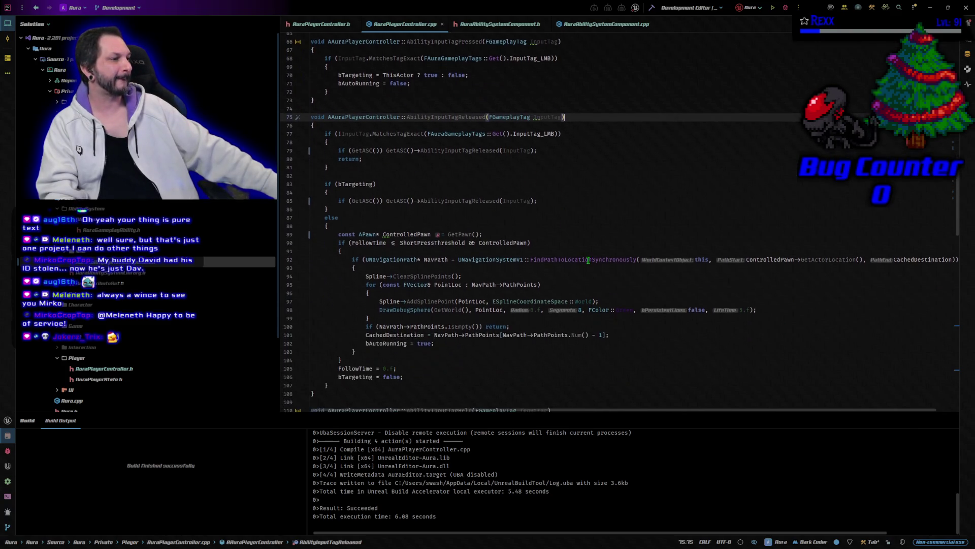
{"action": "left_click", "coordinate": [765, 311]}
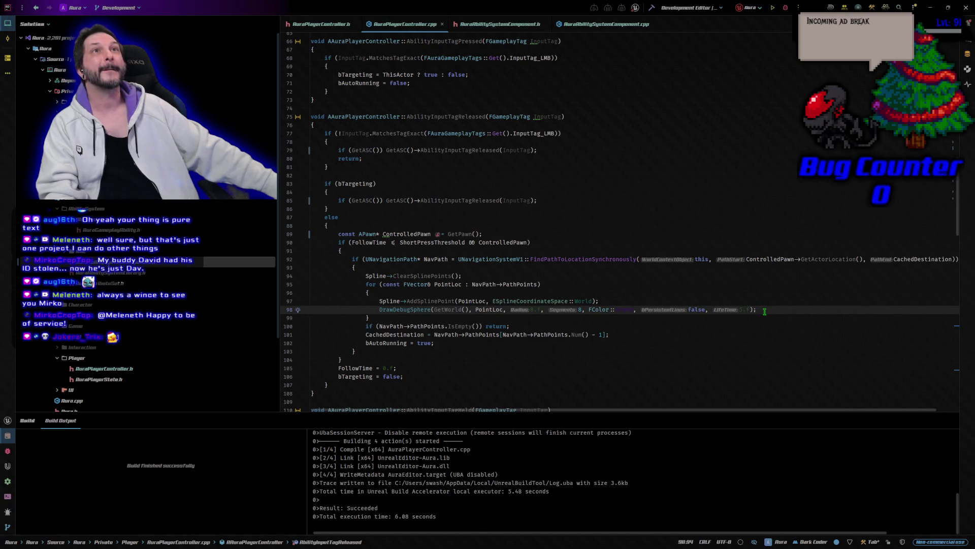
{"action": "key", "text": "ctrl+z"}
{"action": "key", "text": "ctrl+shift+b"}
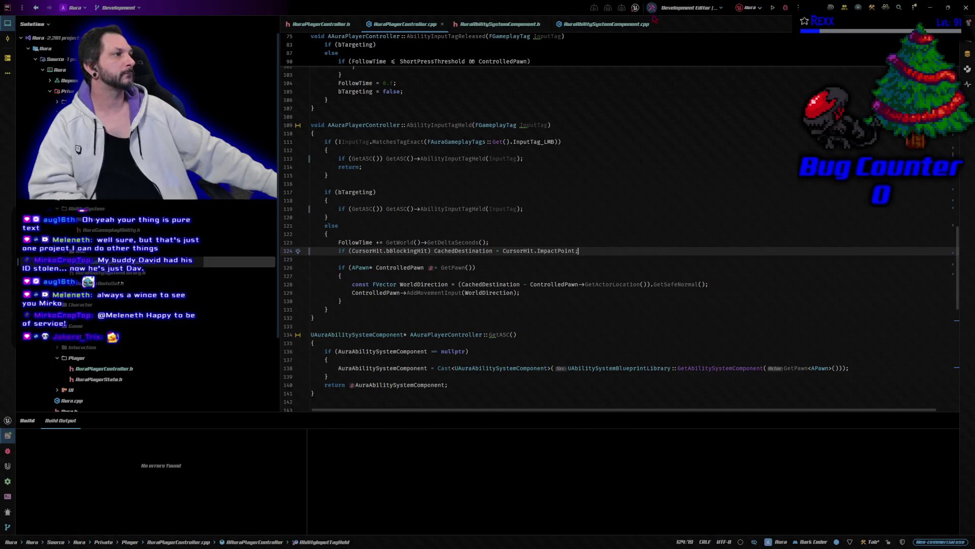
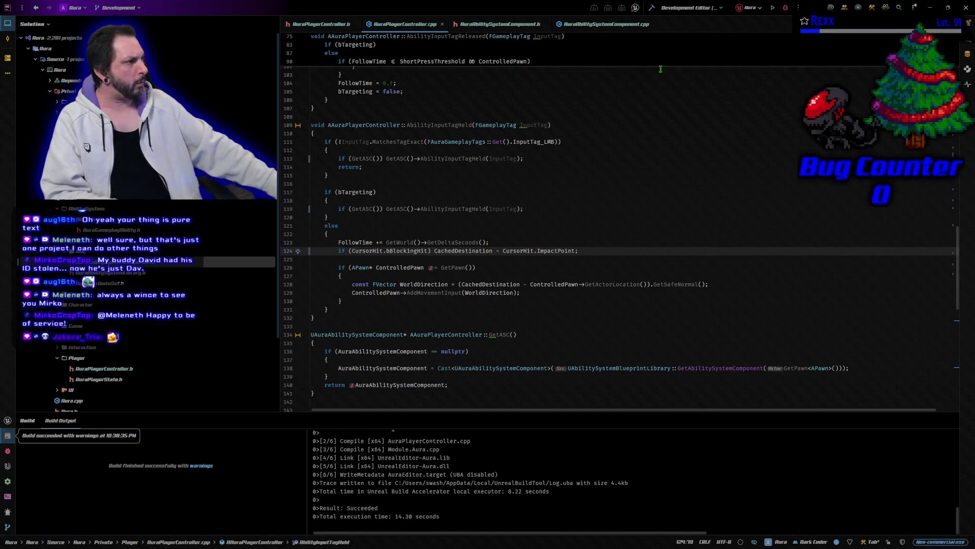
Rebuild the Aura project in Rider with Ctrl+Shift+B to compile the updated player controller.
{"action": "key", "text": "ctrl+shift+b"}
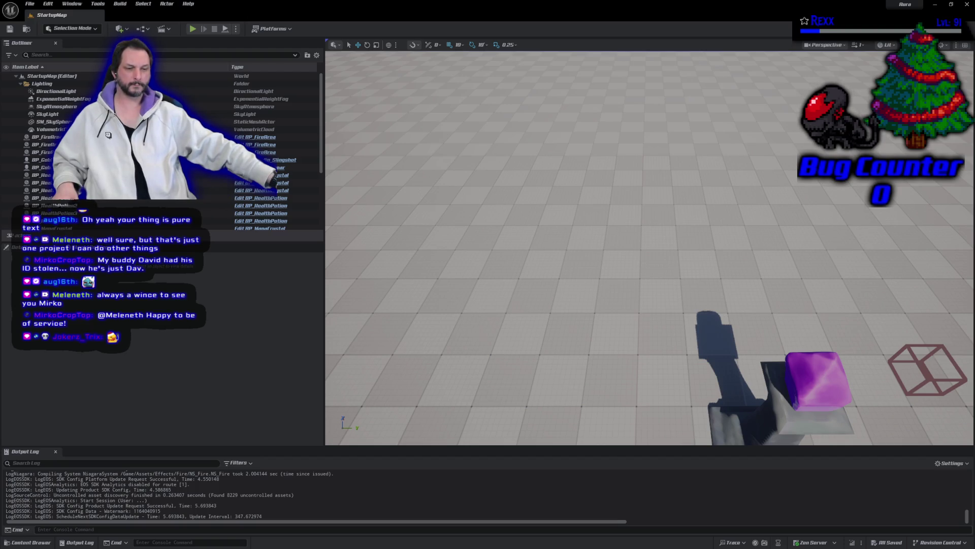
Play StartupMap, click floor spots left, down-right, up, down and toward the pillar, then stop.
{"action": "left_click_drag", "start_coordinate": [490, 77], "coordinate": [490, 76]}
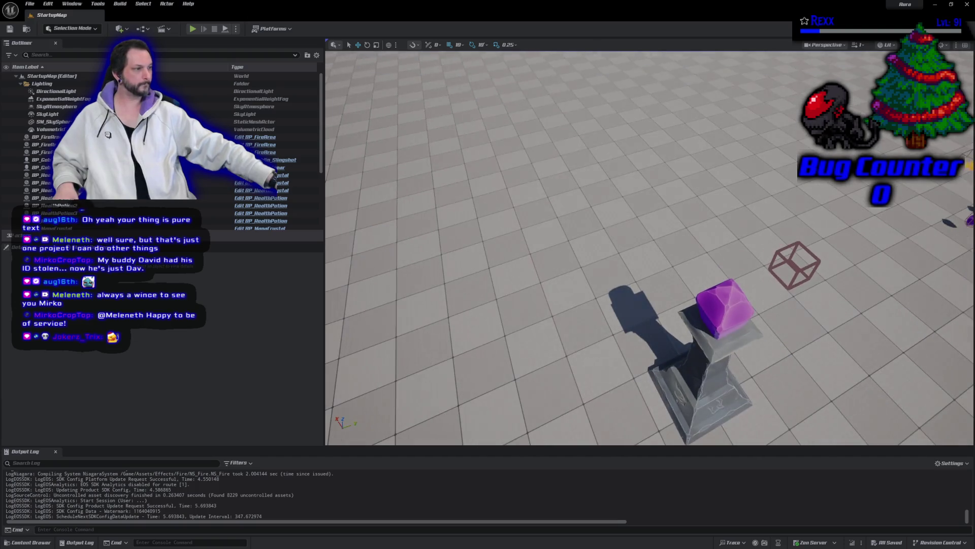
{"action": "left_click", "coordinate": [192, 29]}
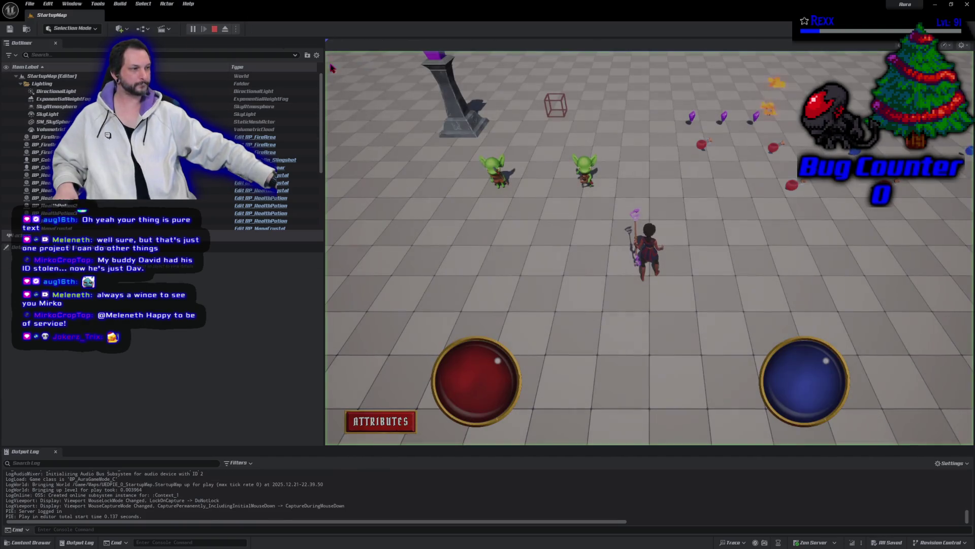
{"action": "left_click", "coordinate": [435, 273]}
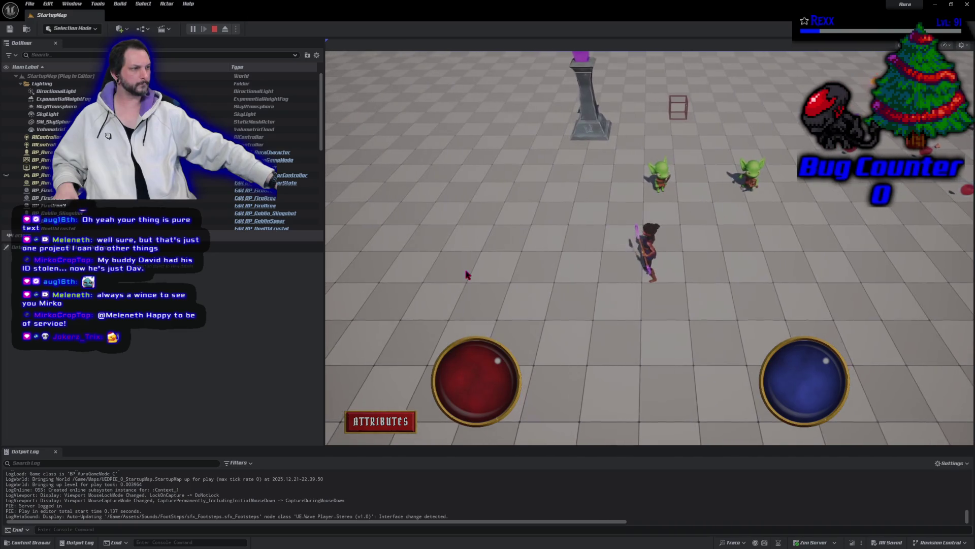
{"action": "left_click", "coordinate": [681, 344]}
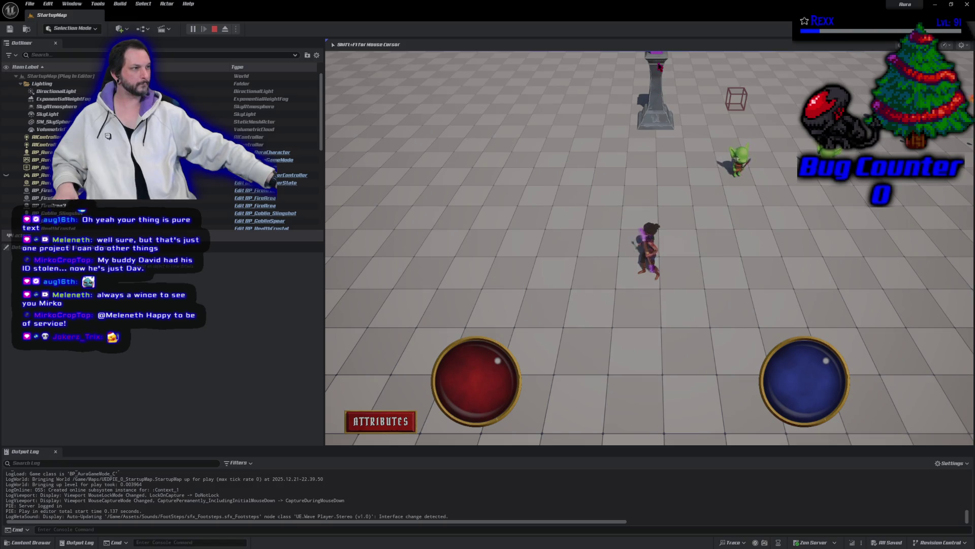
{"action": "left_click", "coordinate": [655, 153]}
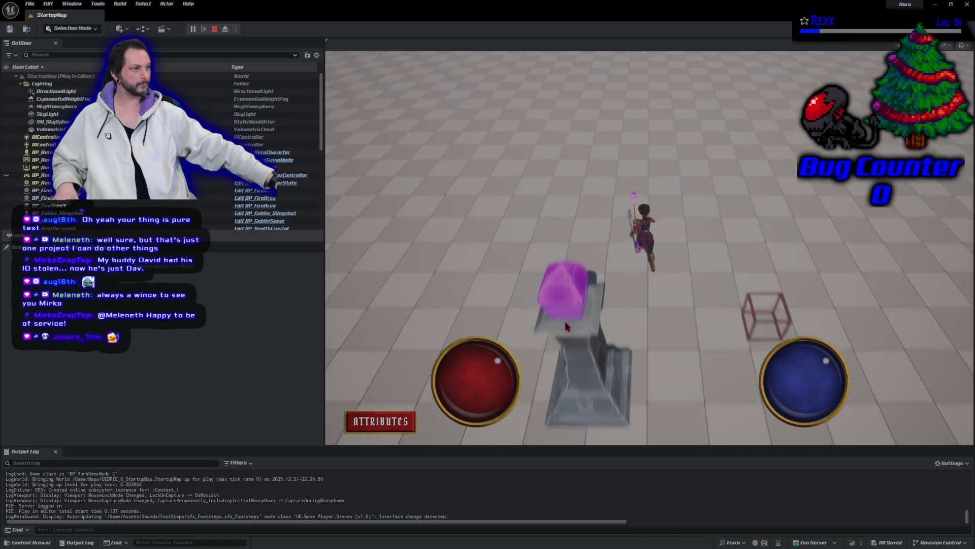
{"action": "left_click", "coordinate": [433, 322]}
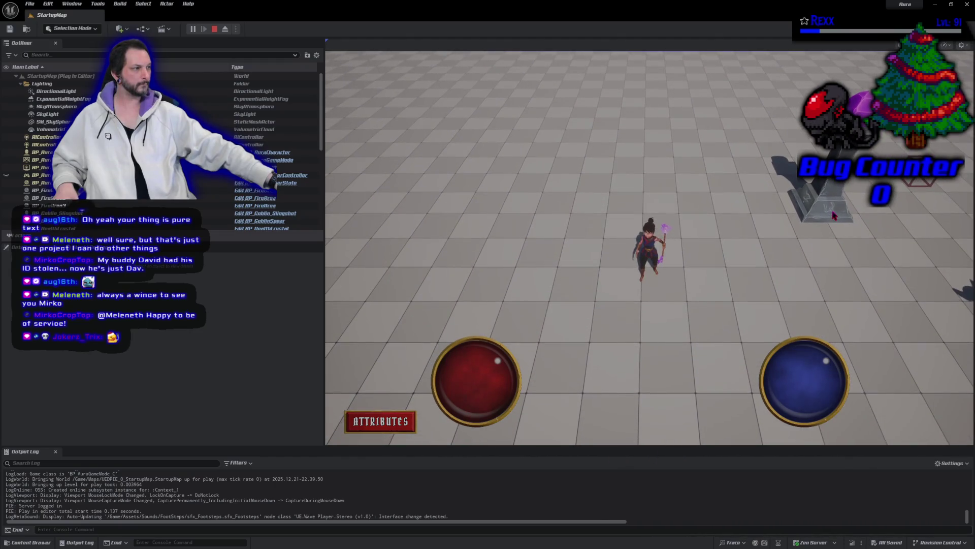
{"action": "left_click", "coordinate": [833, 213]}
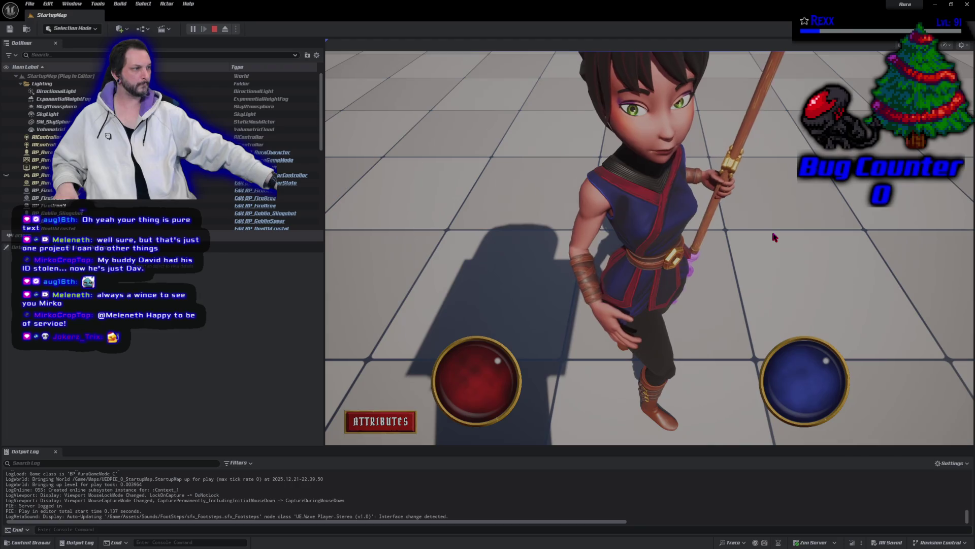
{"action": "left_click", "coordinate": [774, 237]}
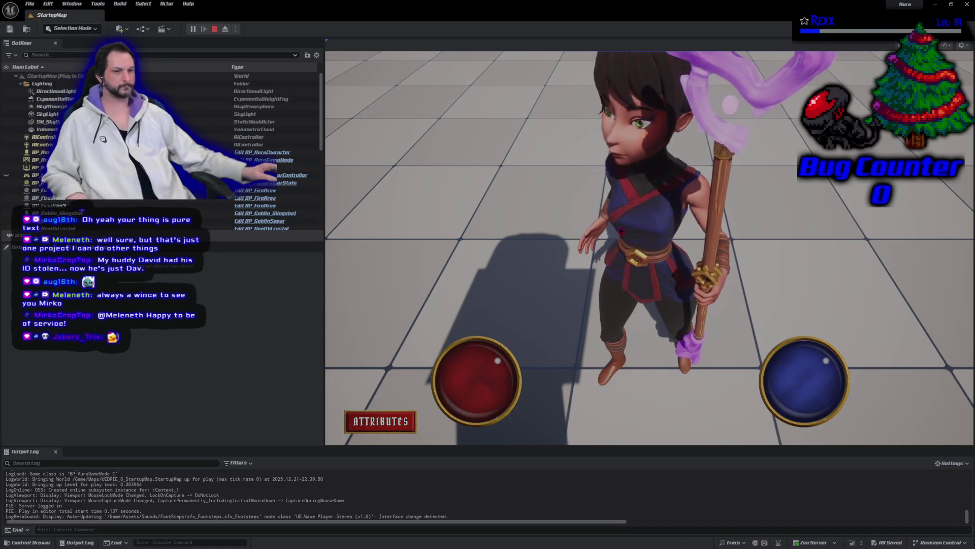
{"action": "left_click", "coordinate": [214, 29]}
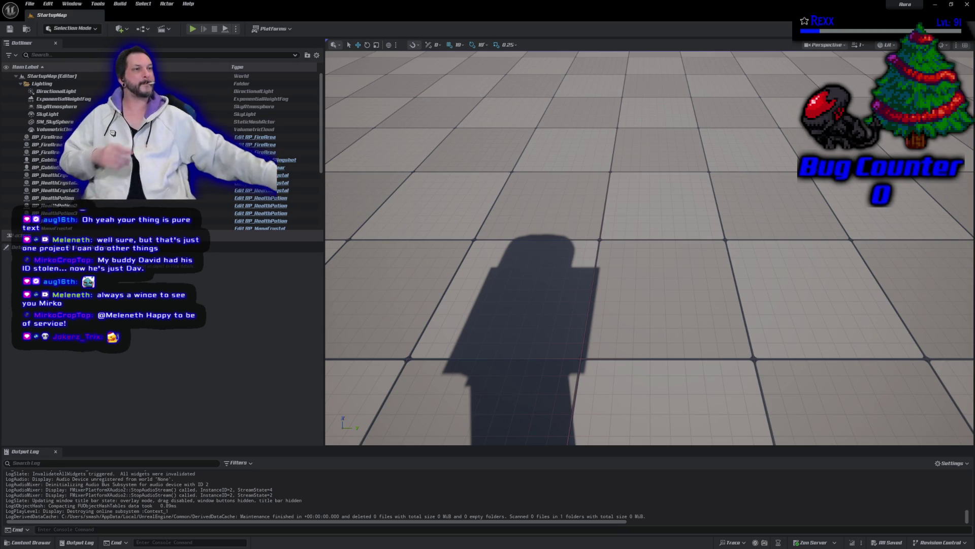
Start a new Play In Editor session of StartupMap from the toolbar Play button.
{"action": "left_click", "coordinate": [193, 28]}
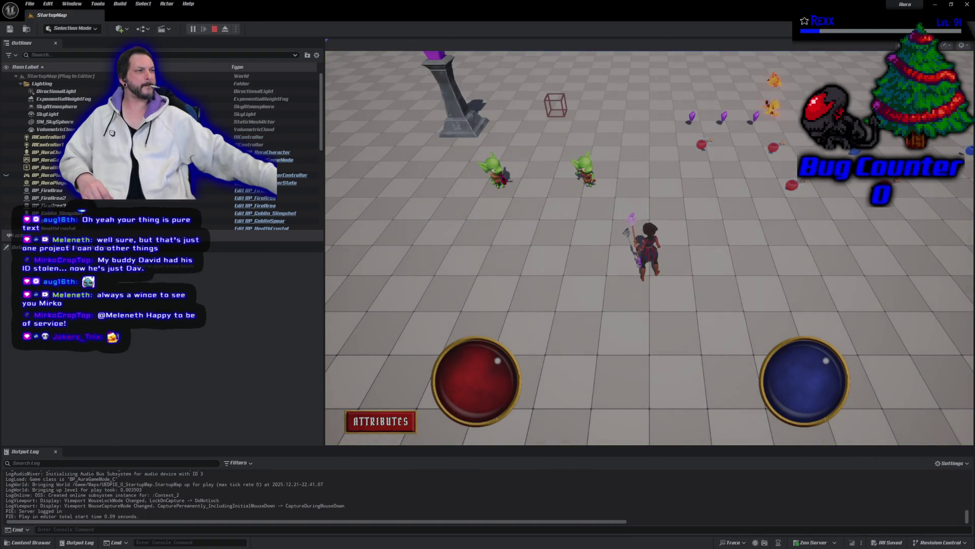
End the Play In Editor session with the toolbar Stop button.
{"action": "left_click", "coordinate": [215, 29]}
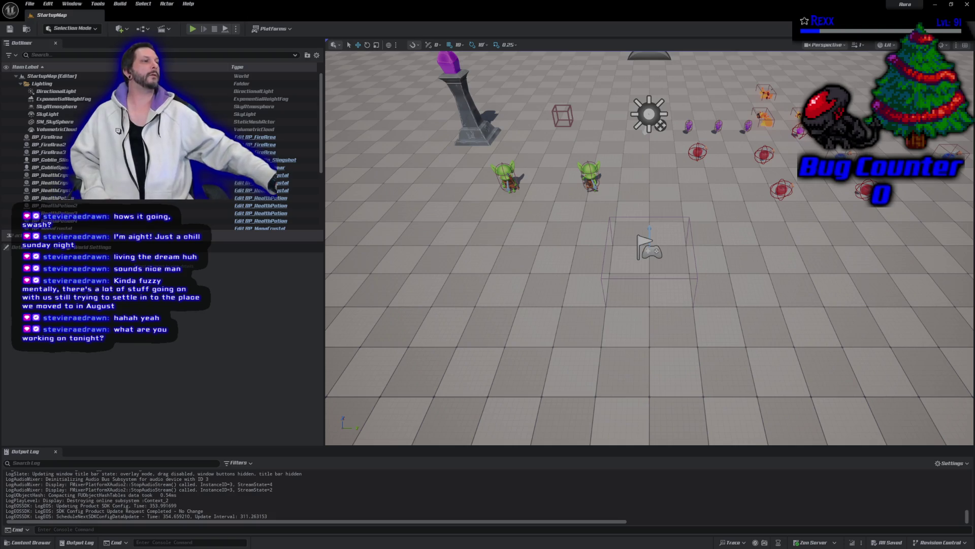
Launch Play In Editor on StartupMap with Alt+P.
{"action": "key", "text": "alt+p"}
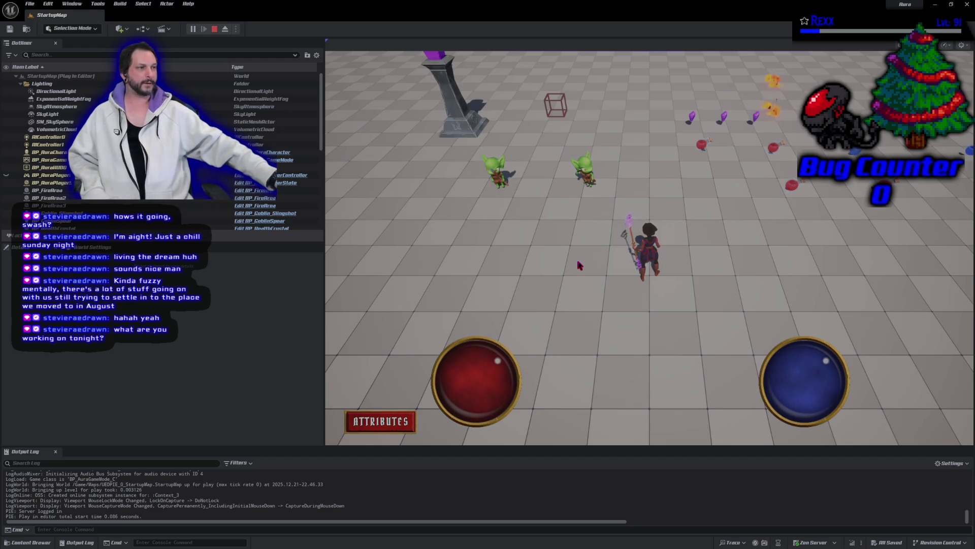
Run Aura around the arena: left, up-left, down, right, past the crystal tower, and back down.
{"action": "left_click", "coordinate": [379, 242]}
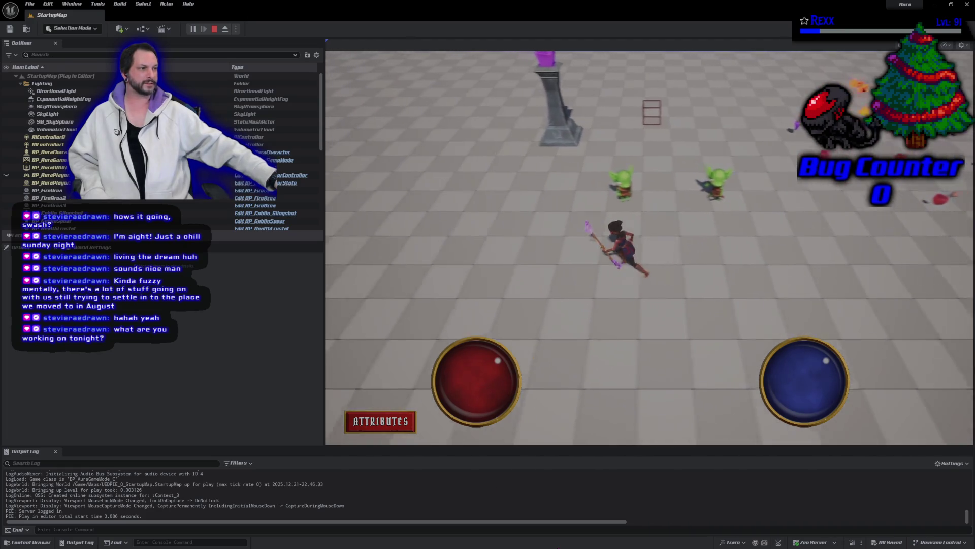
{"action": "left_click", "coordinate": [529, 144]}
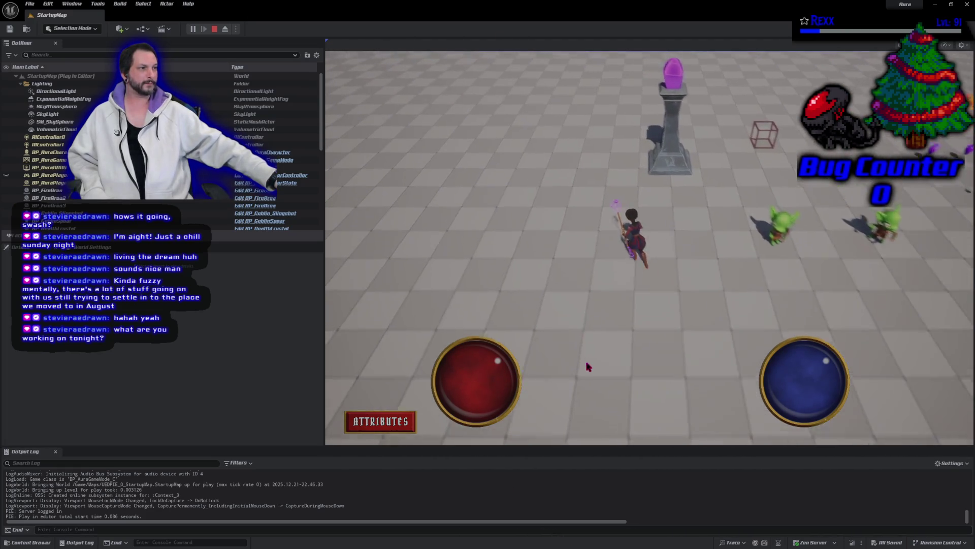
{"action": "left_click", "coordinate": [599, 380]}
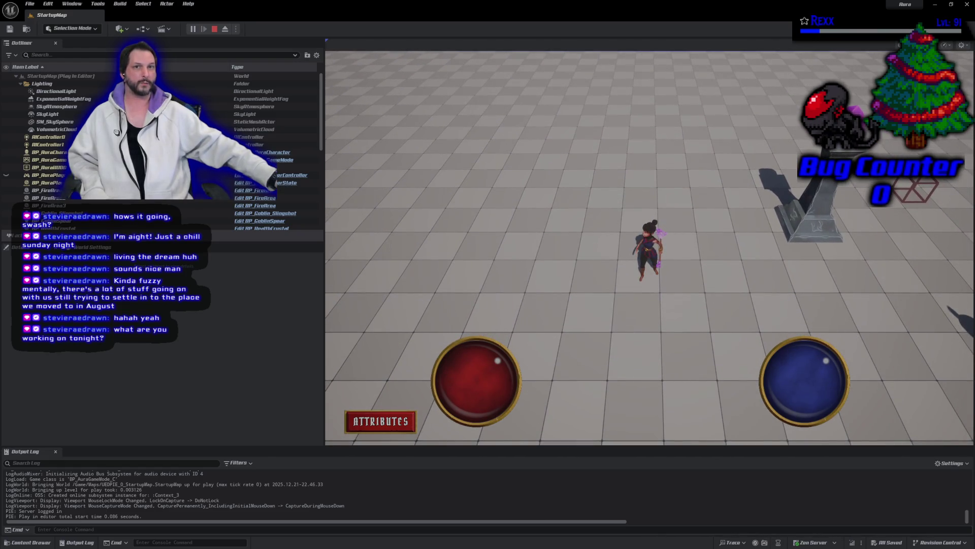
{"action": "left_click", "coordinate": [745, 285]}
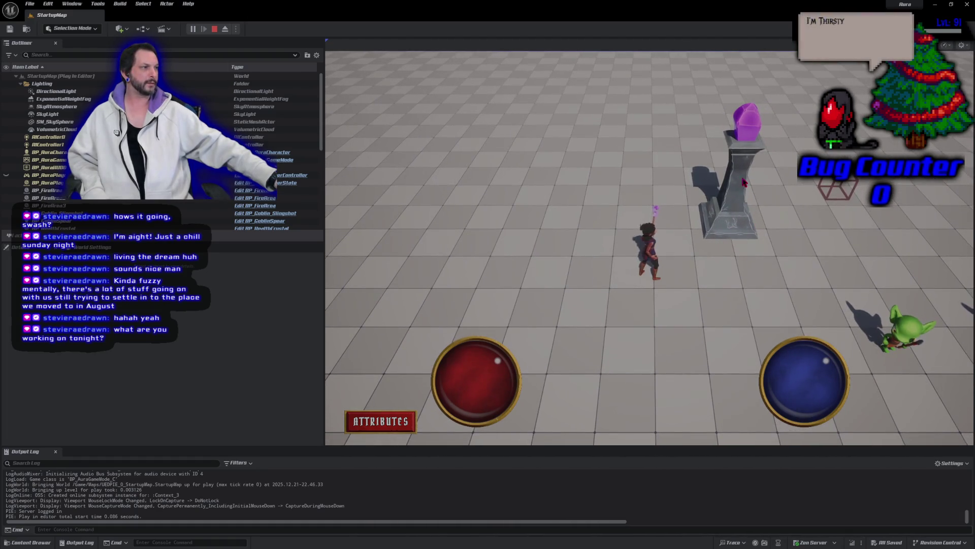
{"action": "left_click", "coordinate": [745, 163]}
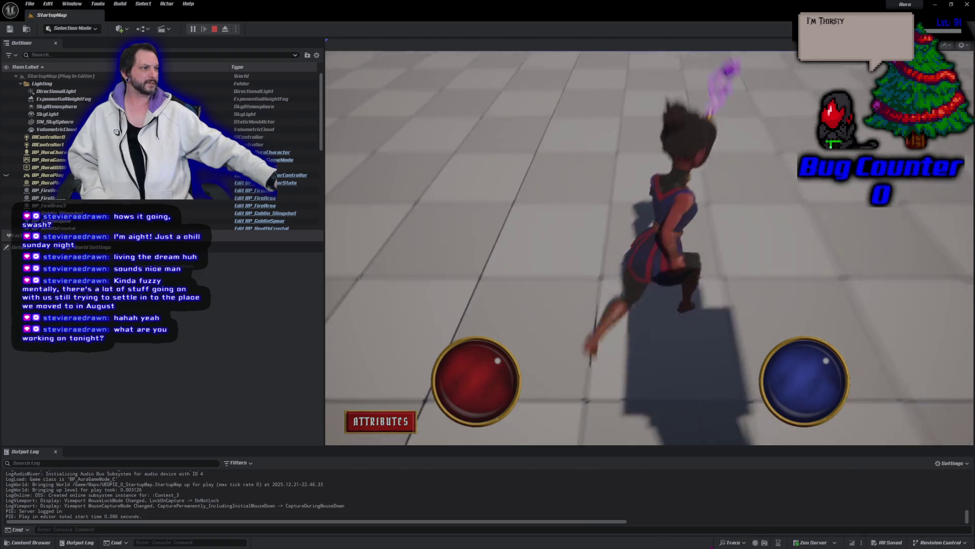
{"action": "left_click", "coordinate": [492, 300]}
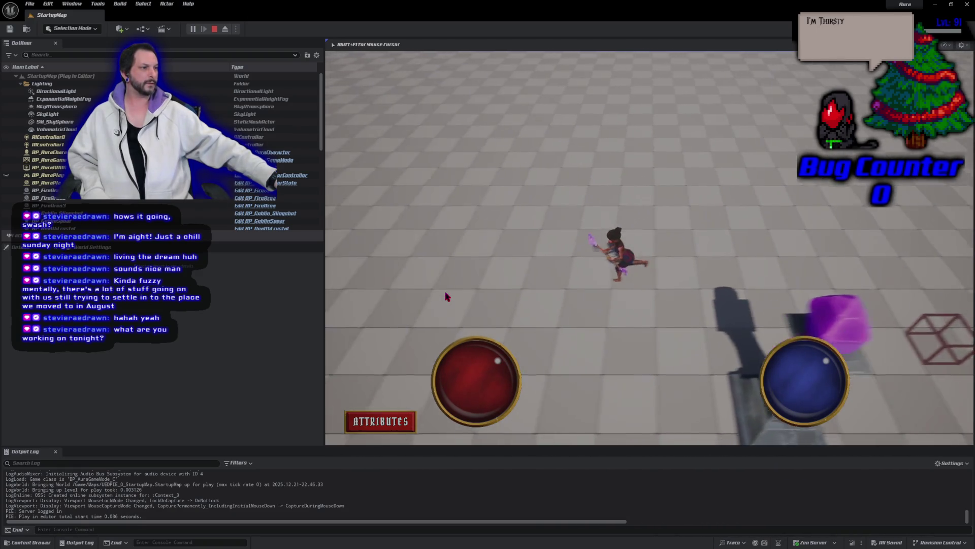
{"action": "left_click", "coordinate": [656, 406]}
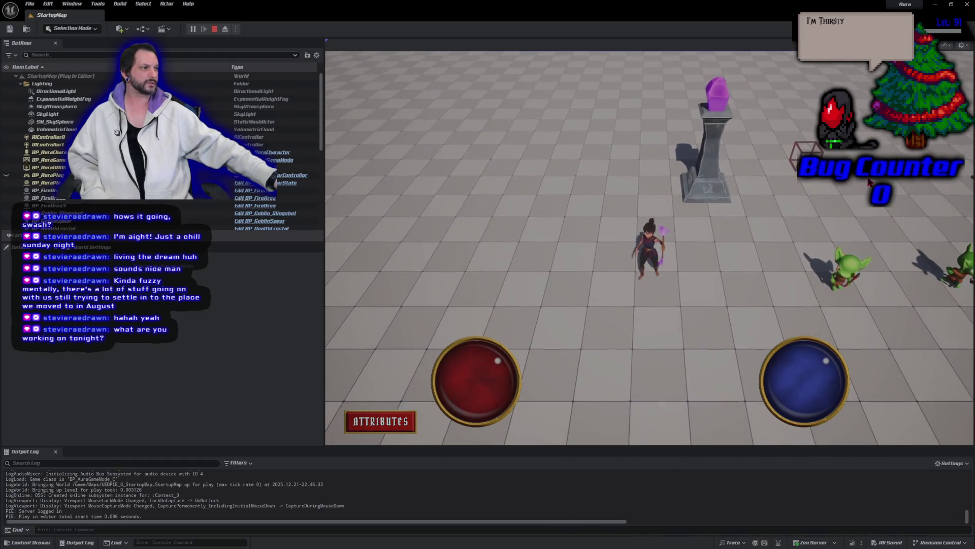
Fire bolts at the goblins on the right until they drop potions, then stop the session.
{"action": "left_click", "coordinate": [770, 168]}
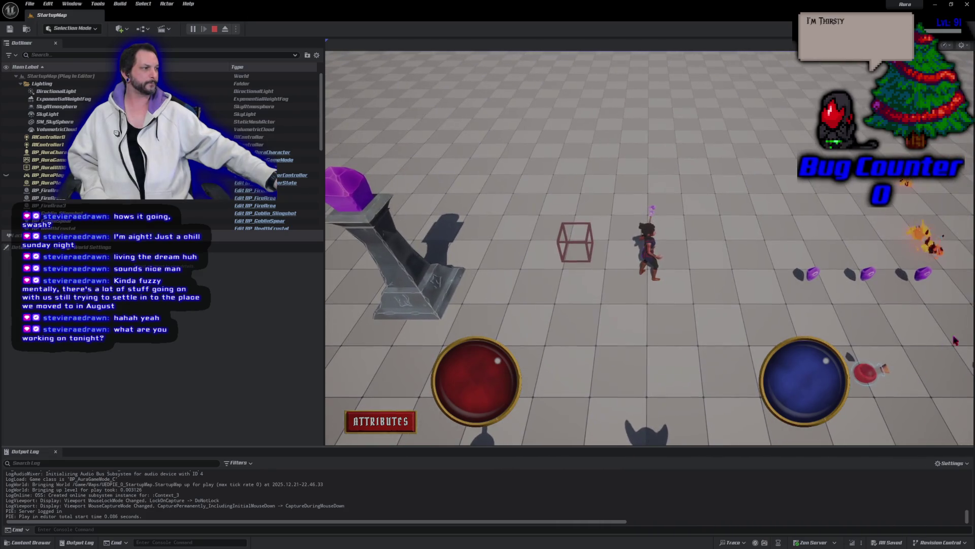
{"action": "left_click", "coordinate": [914, 281]}
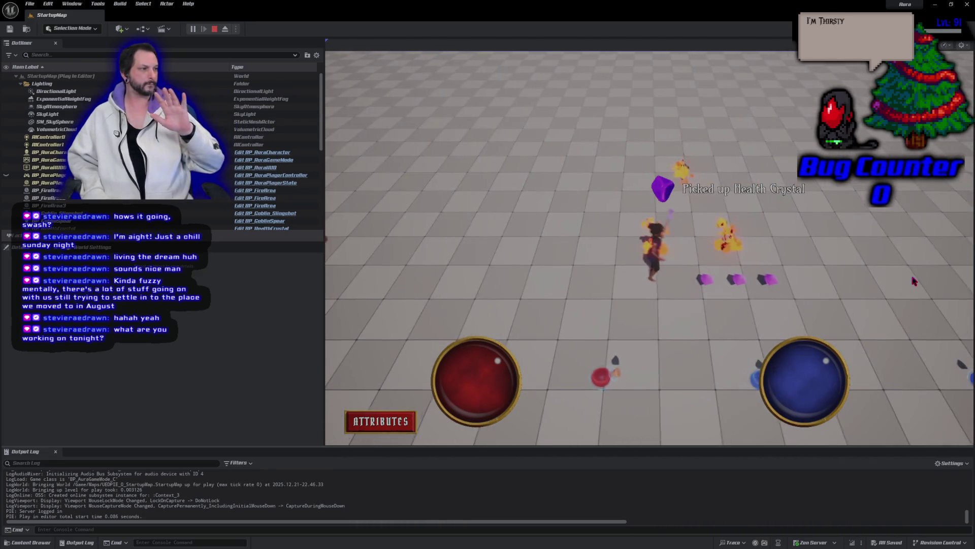
{"action": "left_click", "coordinate": [720, 328]}
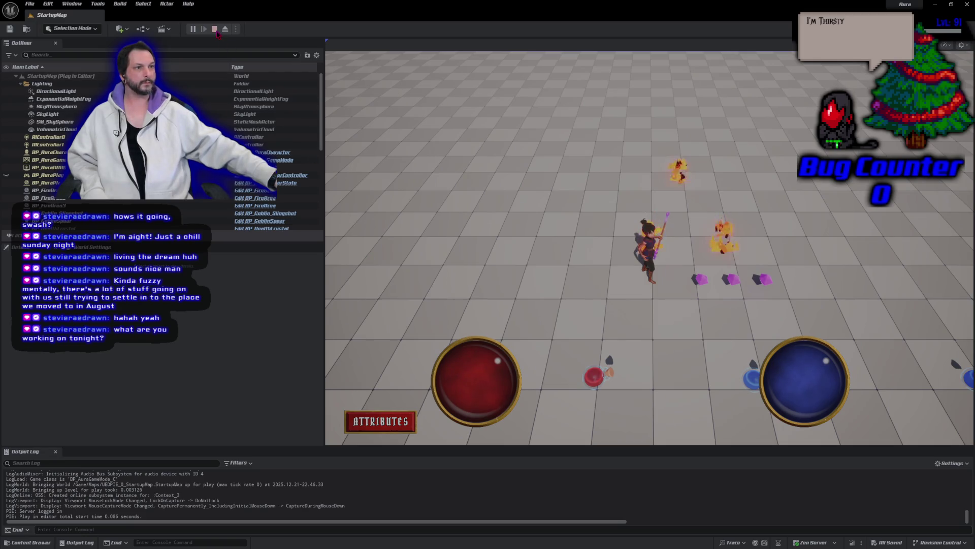
{"action": "left_click", "coordinate": [214, 29]}
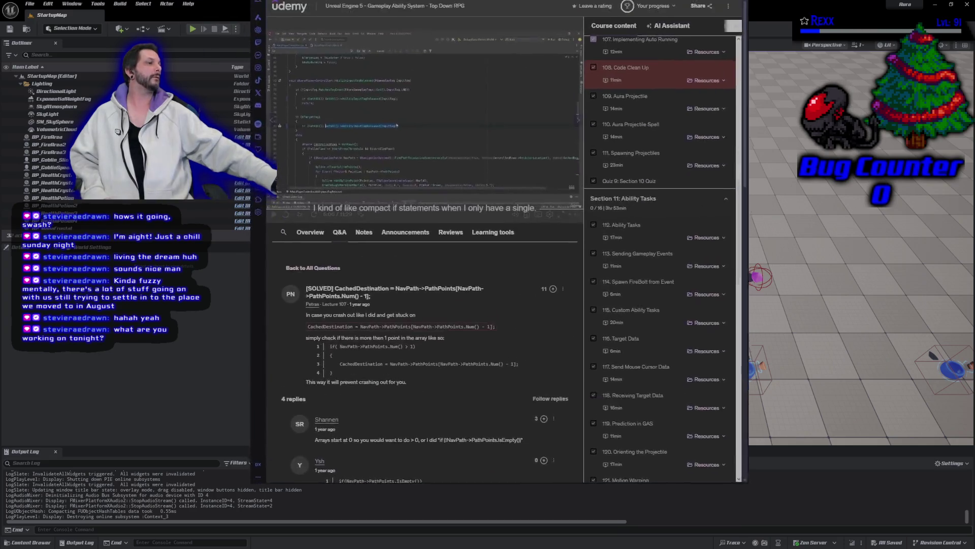
Maximize the Udemy course page, scroll through the Course content lecture list, then return to Unreal Editor.
{"action": "key", "text": "alt+Tab"}
{"action": "double_click", "coordinate": [634, 54]}
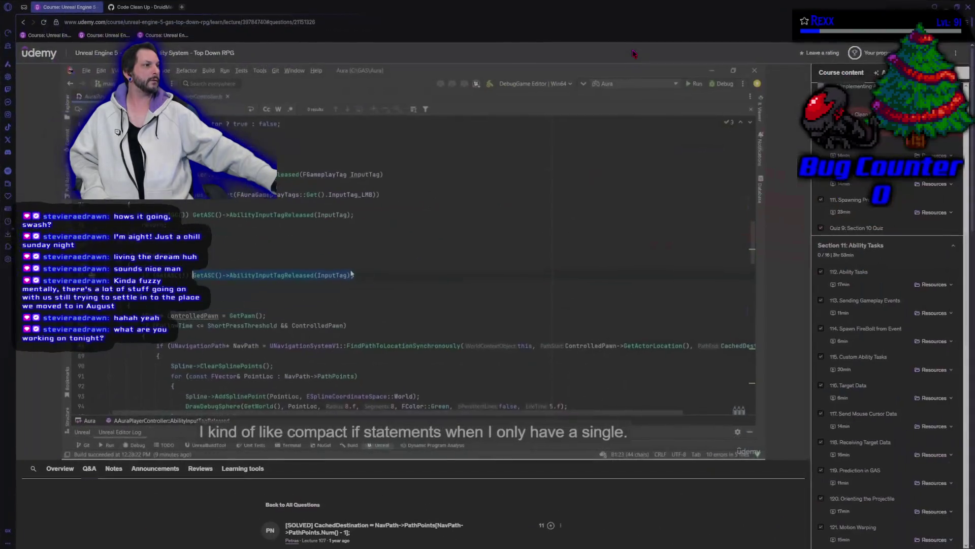
{"action": "scroll", "coordinate": [894, 305], "scroll_direction": "up", "scroll_amount": 3}
{"action": "left_click", "coordinate": [846, 277]}
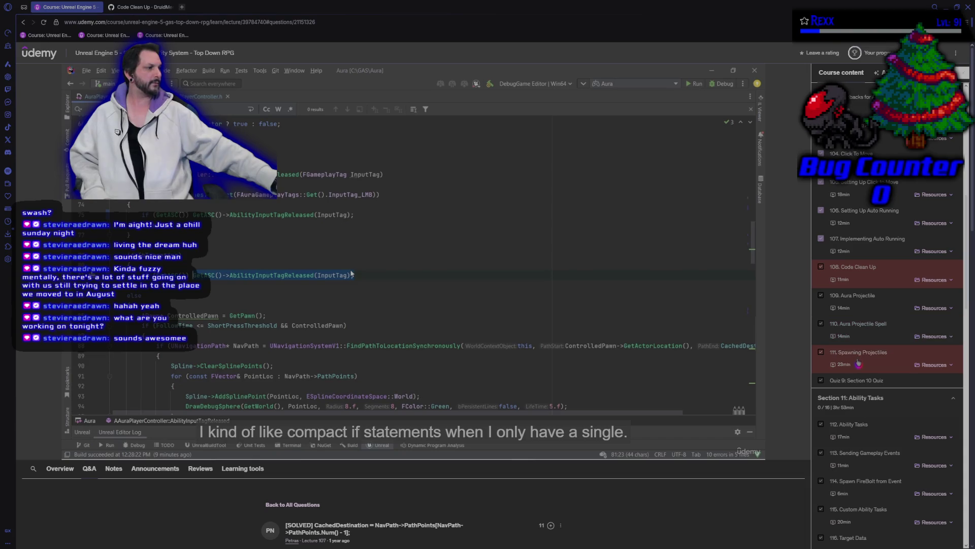
{"action": "scroll", "coordinate": [876, 413], "scroll_direction": "down", "scroll_amount": 4}
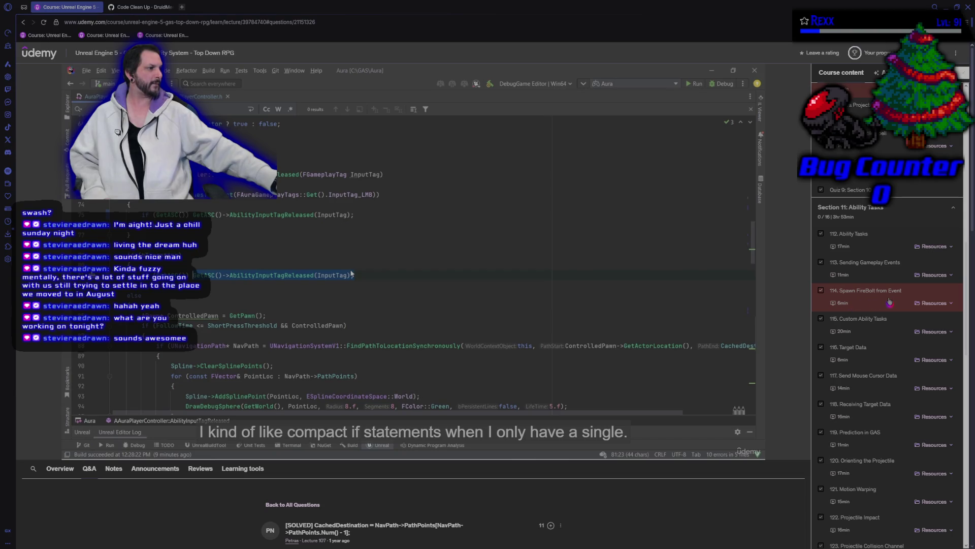
{"action": "scroll", "coordinate": [889, 302], "scroll_direction": "down", "scroll_amount": 2}
{"action": "scroll", "coordinate": [872, 236], "scroll_direction": "up", "scroll_amount": 4}
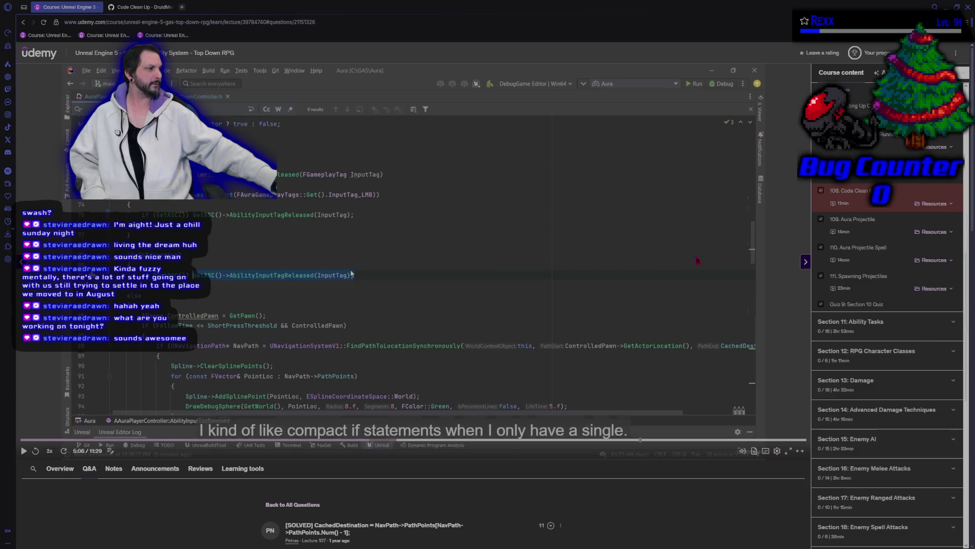
{"action": "key", "text": "alt+Tab"}
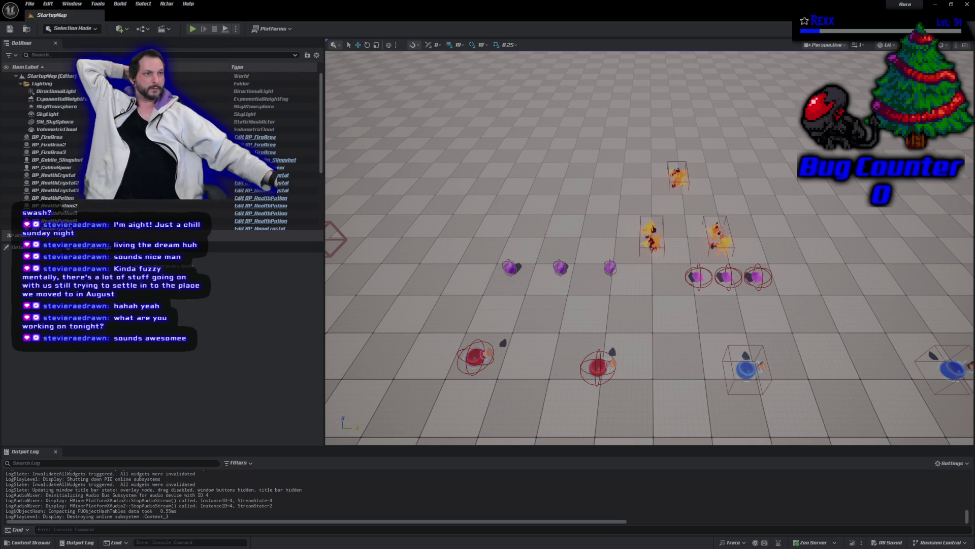
Play the level with Alt+P, open the ATTRIBUTES menu and scroll through the attribute list.
{"action": "key", "text": "alt+p"}
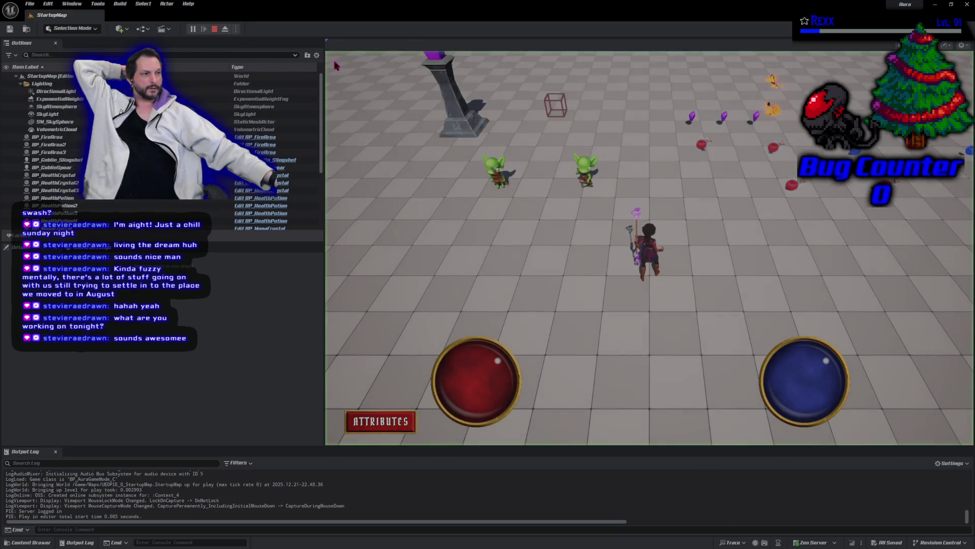
{"action": "left_click", "coordinate": [398, 429]}
{"action": "scroll", "coordinate": [500, 320], "scroll_direction": "down", "scroll_amount": 2}
{"action": "scroll", "coordinate": [500, 320], "scroll_direction": "down", "scroll_amount": 4}
{"action": "scroll", "coordinate": [480, 293], "scroll_direction": "up", "scroll_amount": 6}
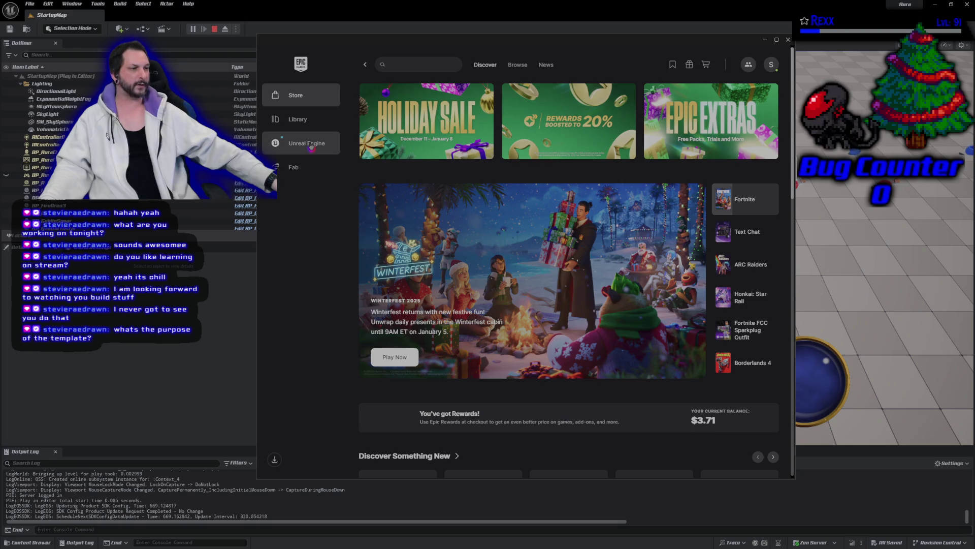
Launch Unreal Engine 5.6.1 from the launcher Library and arrange the launcher and project browser windows.
{"action": "left_click", "coordinate": [312, 145]}
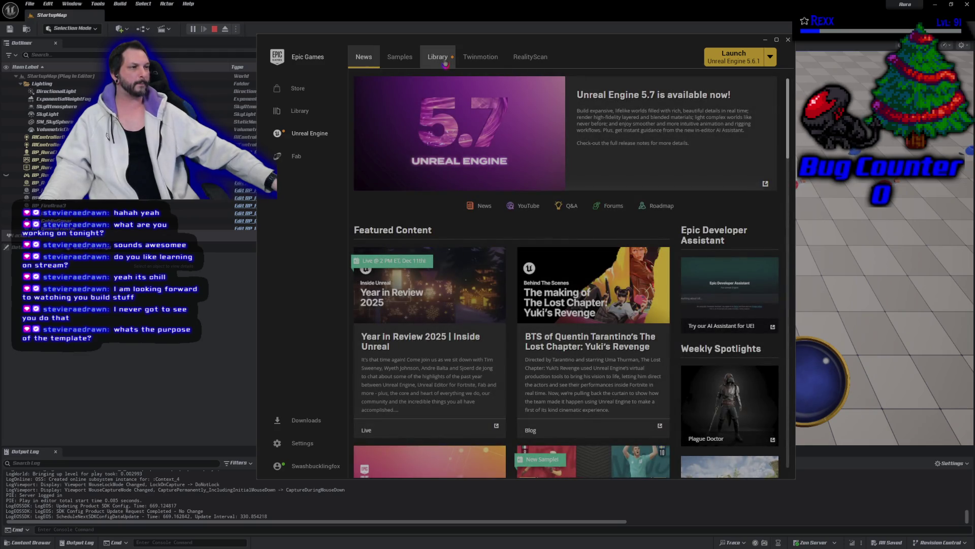
{"action": "left_click", "coordinate": [445, 63]}
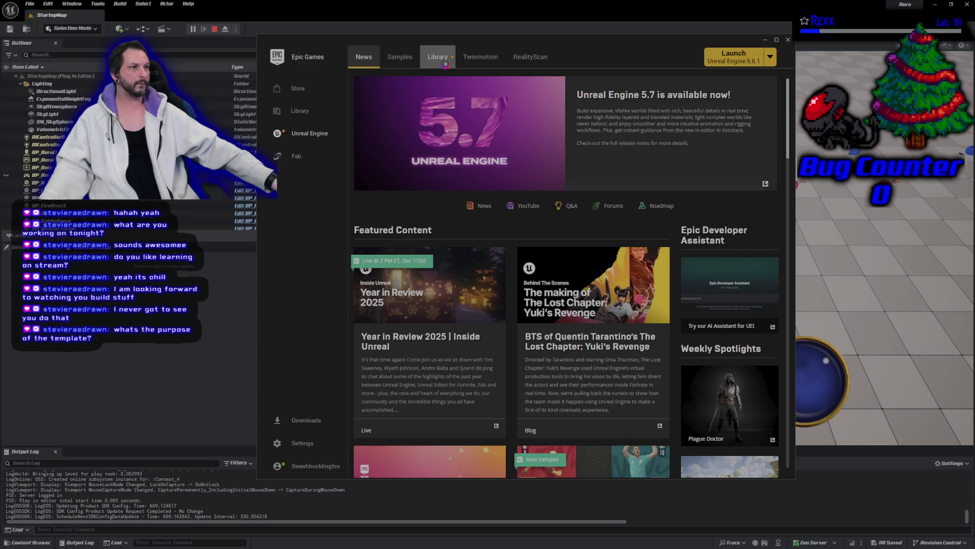
{"action": "left_click", "coordinate": [415, 135]}
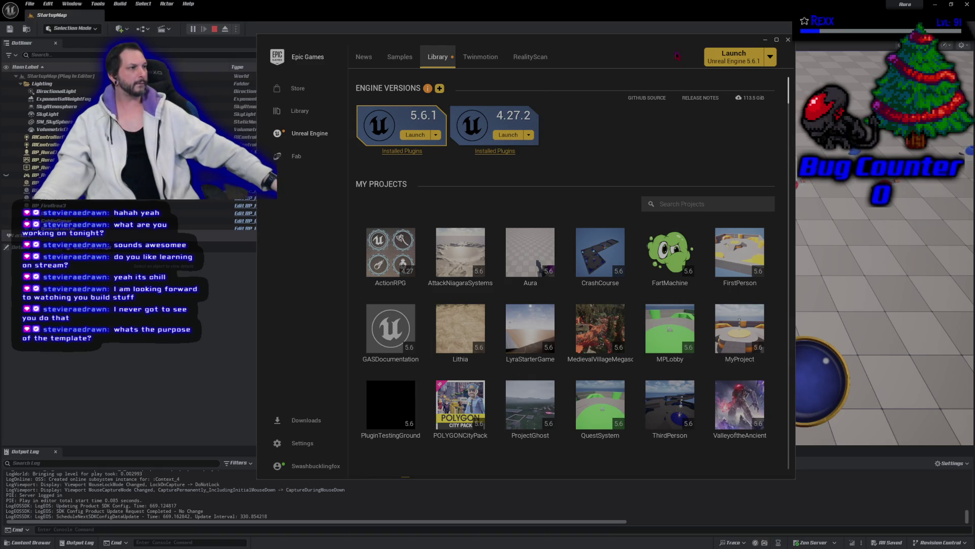
{"action": "left_click_drag", "start_coordinate": [648, 44], "coordinate": [670, 53]}
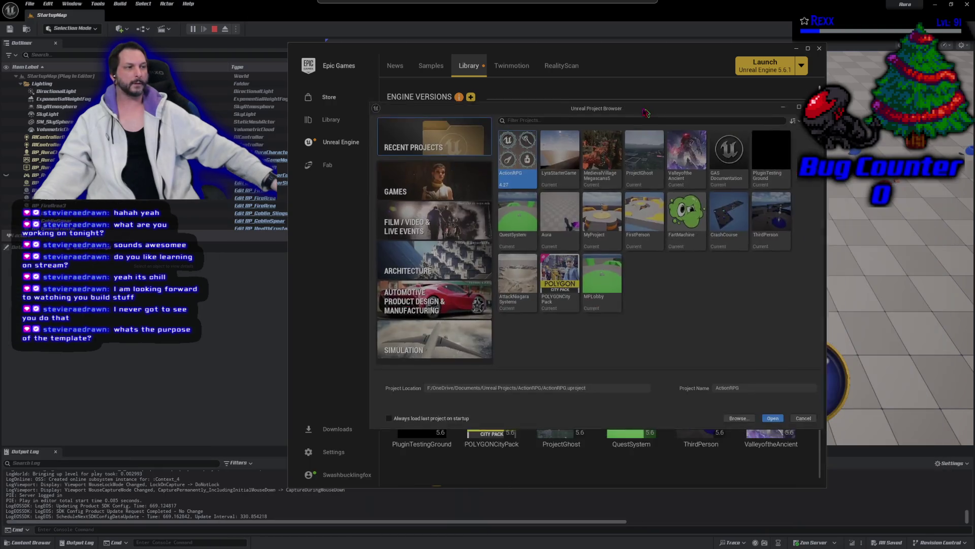
{"action": "left_click_drag", "start_coordinate": [645, 112], "coordinate": [579, 114]}
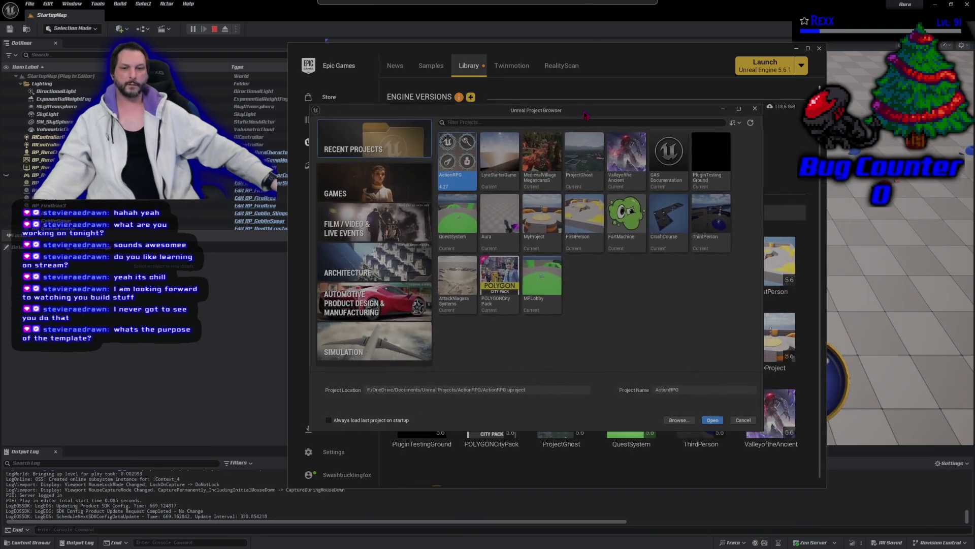
Show the GAMES templates and select Sandbox RPG to view its description and C++ defaults.
{"action": "left_click", "coordinate": [385, 173]}
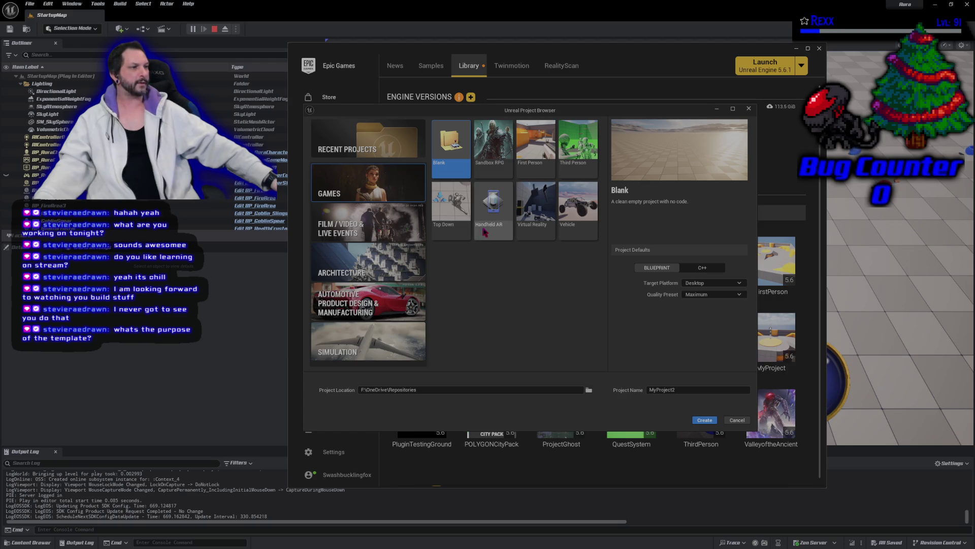
{"action": "left_click", "coordinate": [497, 167]}
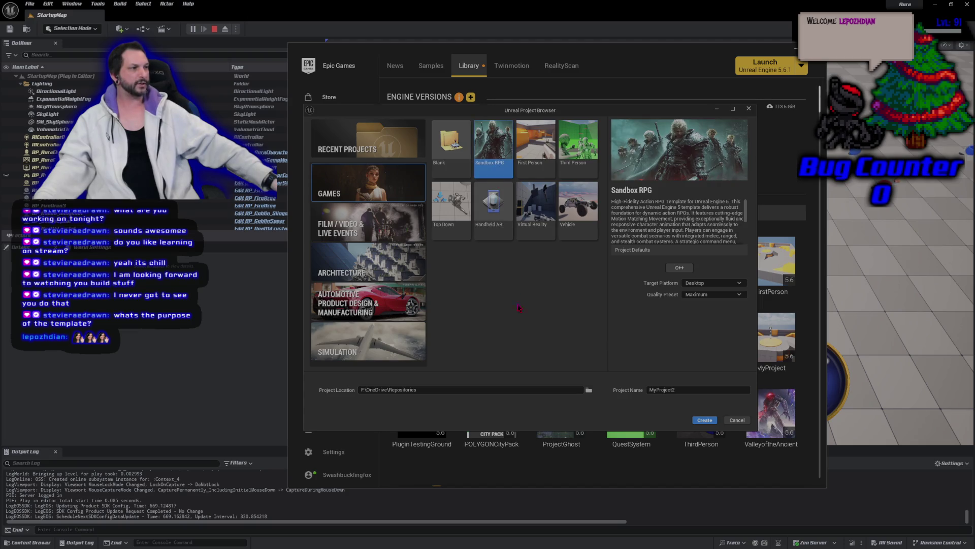
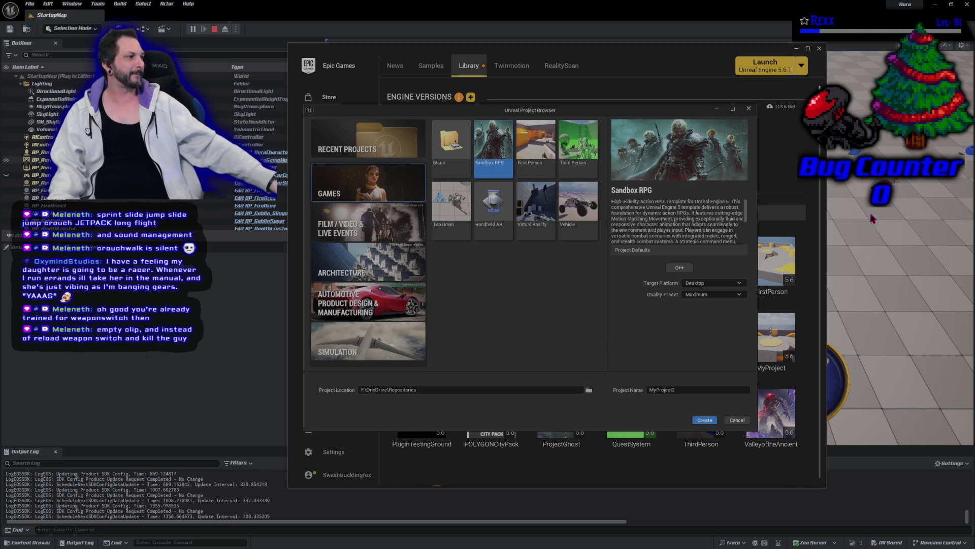
Close the Project Browser, Epic Games Launcher and Attributes menu, then stop the play session.
{"action": "left_click", "coordinate": [749, 108]}
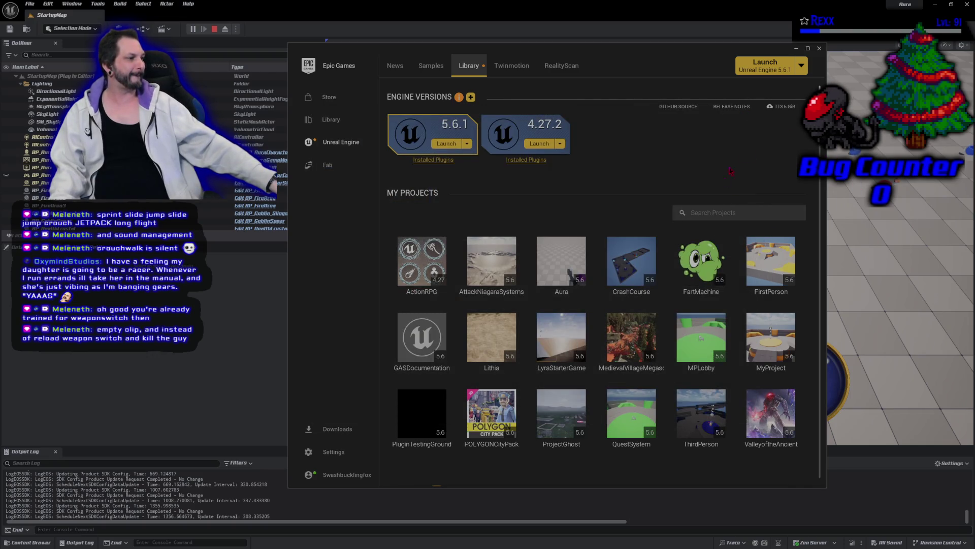
{"action": "left_click", "coordinate": [820, 48]}
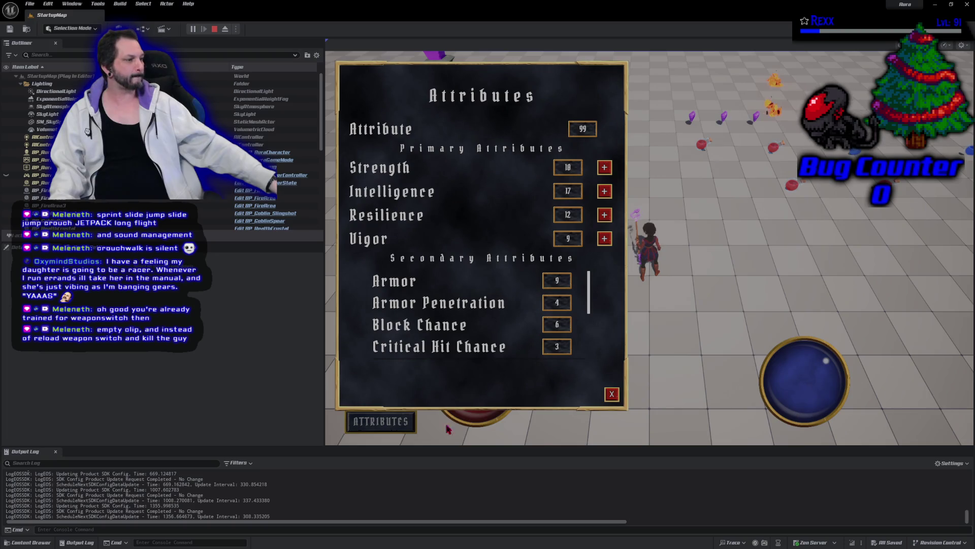
{"action": "left_click", "coordinate": [611, 393]}
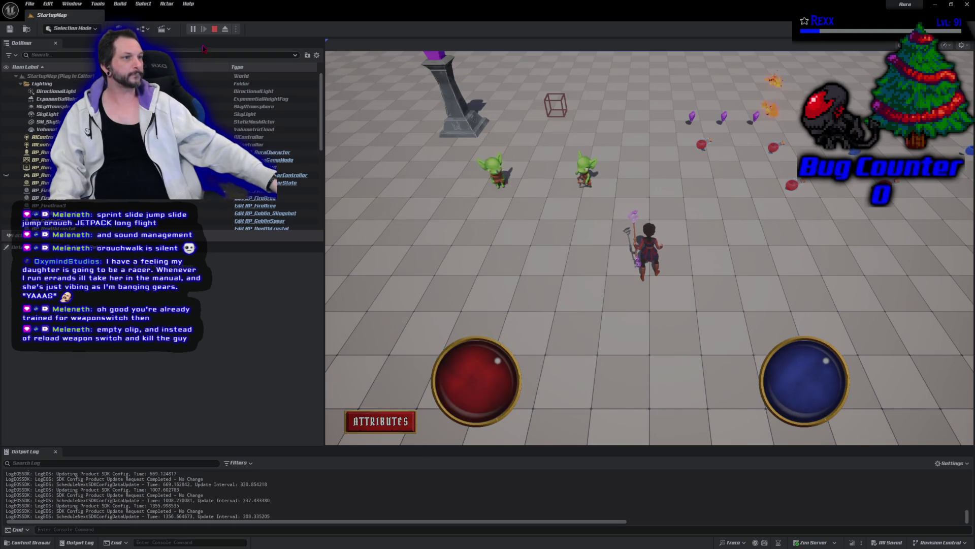
{"action": "left_click", "coordinate": [214, 30]}
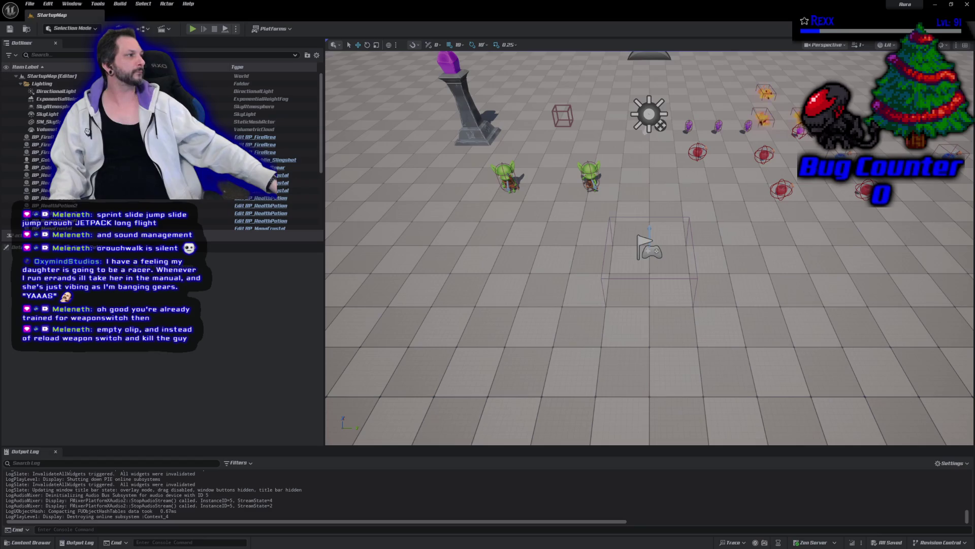
{"action": "key", "text": "alt+Tab"}
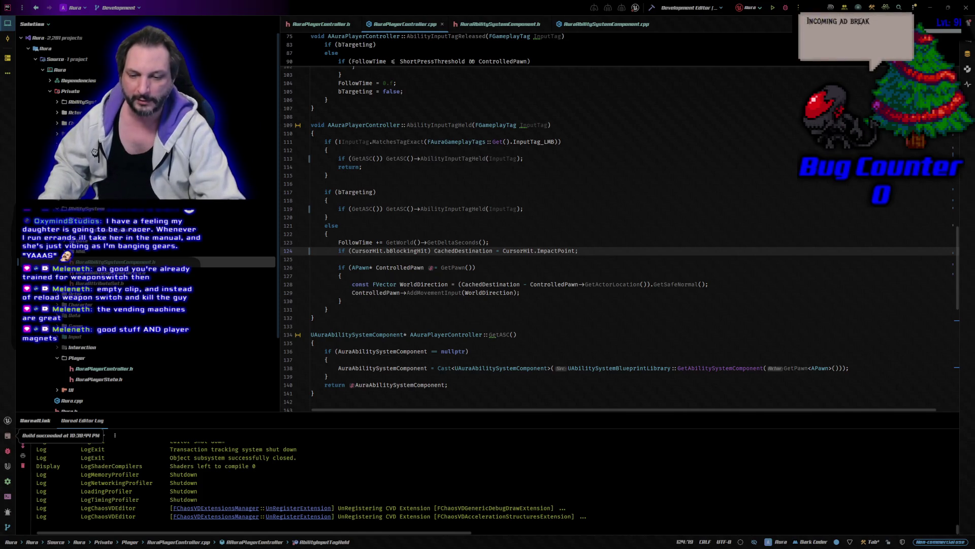
Start the Aura Debug configuration in Rider to build and launch UnrealEditor.exe.
{"action": "key", "text": "shift+F9"}
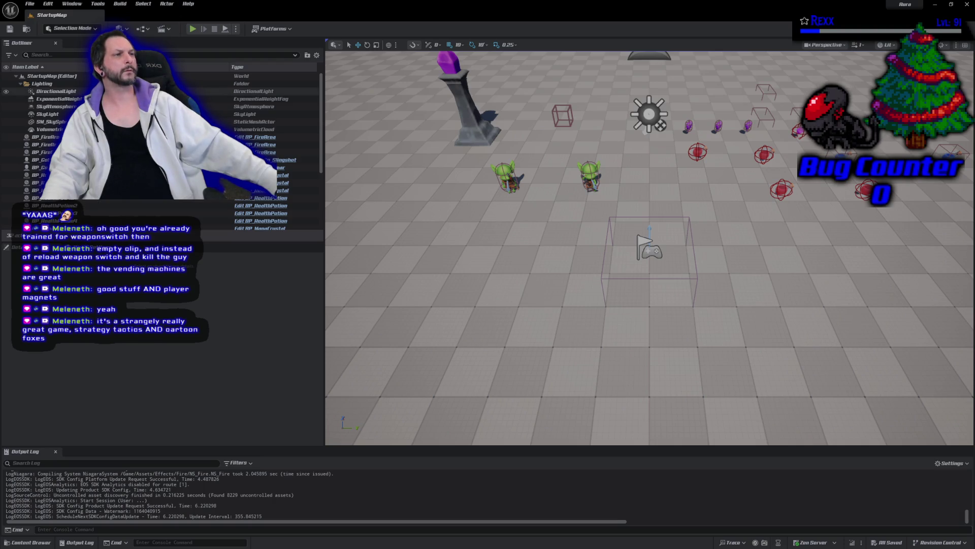
Set the Play Net Mode to Play As Listen Server.
{"action": "left_click", "coordinate": [236, 29]}
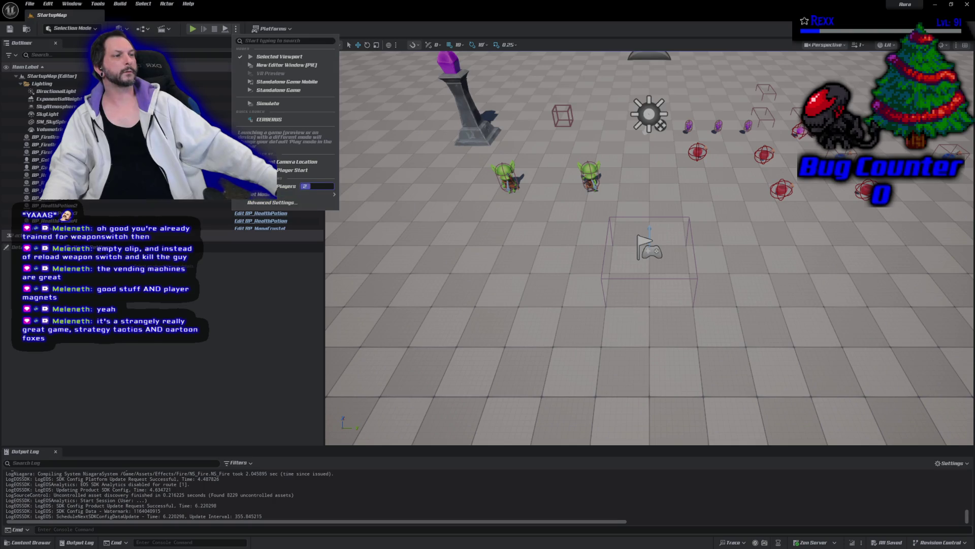
{"action": "mouse_move", "coordinate": [311, 196]}
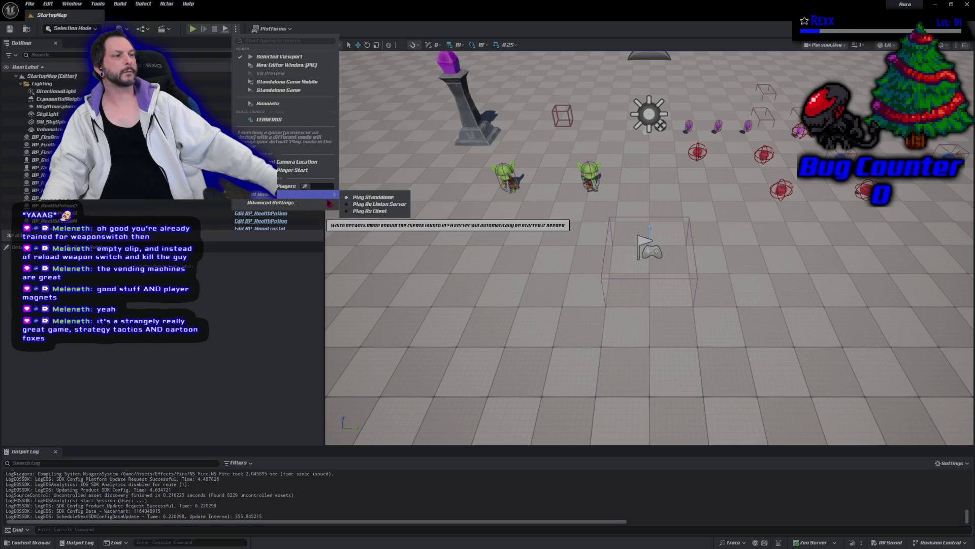
{"action": "left_click", "coordinate": [356, 205]}
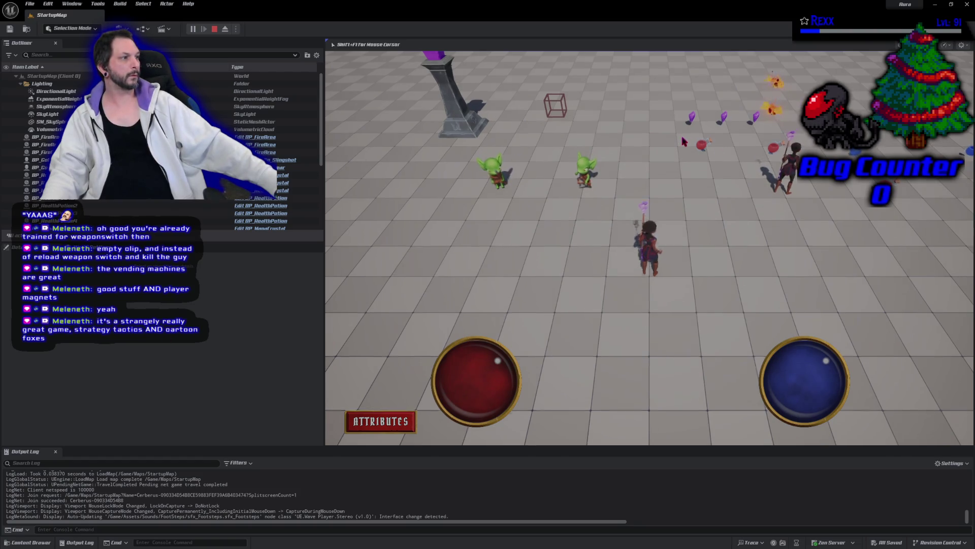
Walk the character to the upper right, then down-right, and end the session.
{"action": "left_click", "coordinate": [719, 149]}
{"action": "left_click", "coordinate": [676, 329]}
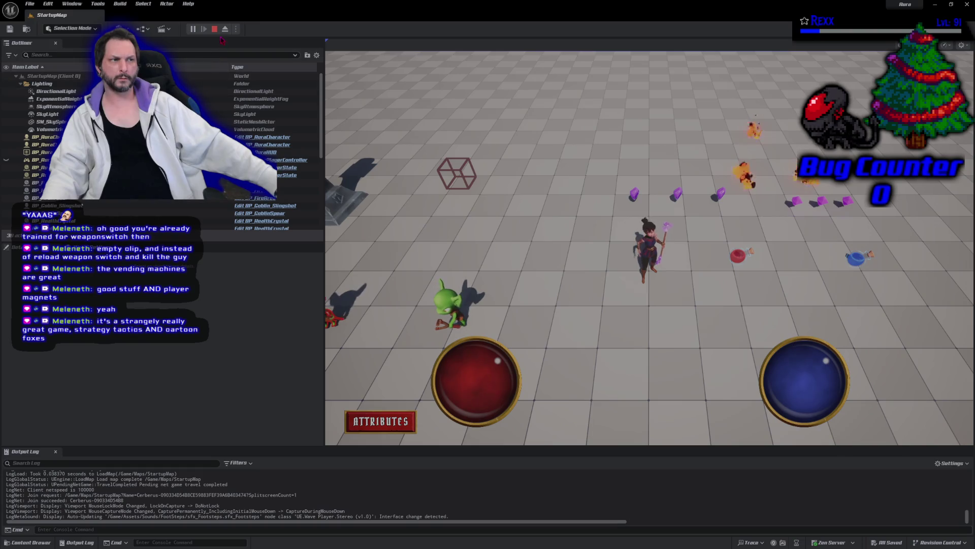
{"action": "key", "text": "Escape"}
Switch the Net Mode to Play As Client and start playing.
{"action": "left_click", "coordinate": [237, 29]}
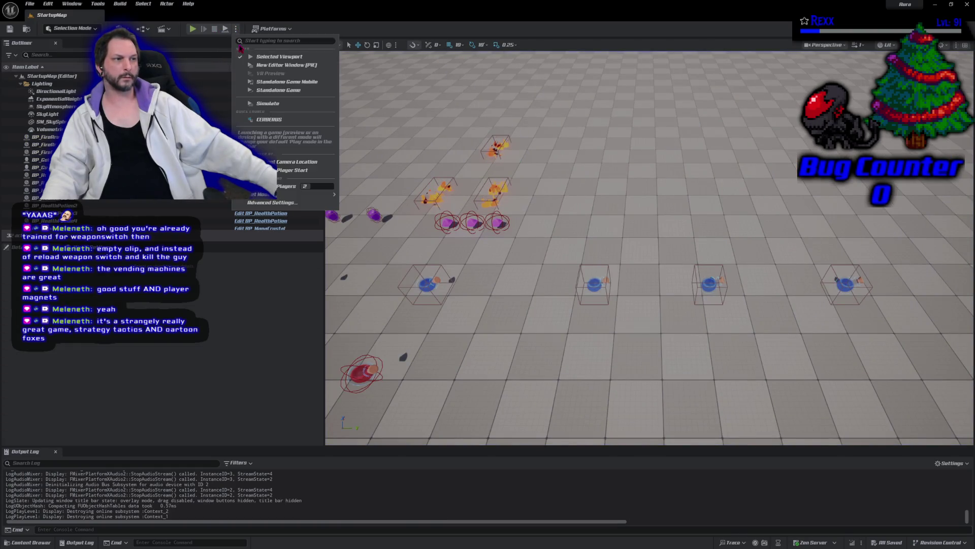
{"action": "mouse_move", "coordinate": [303, 194]}
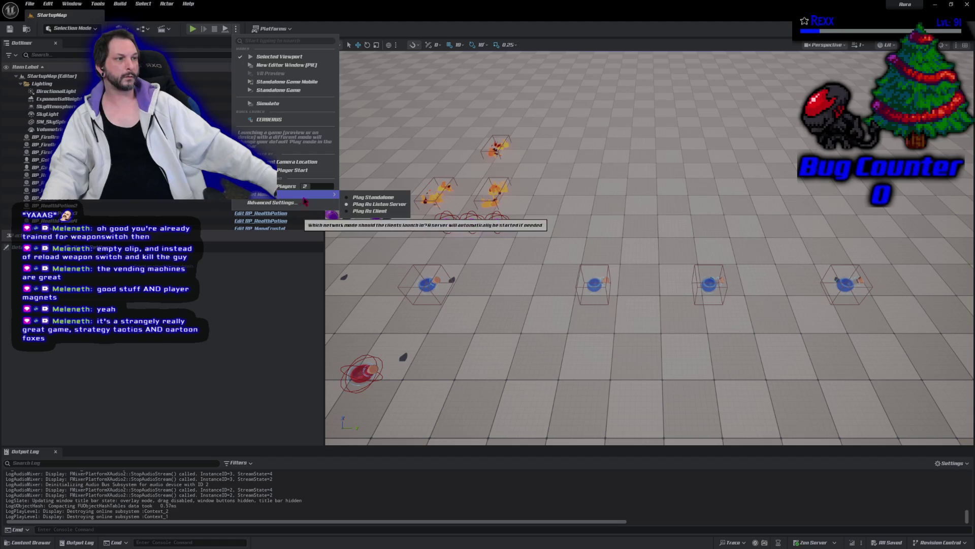
{"action": "left_click", "coordinate": [374, 214]}
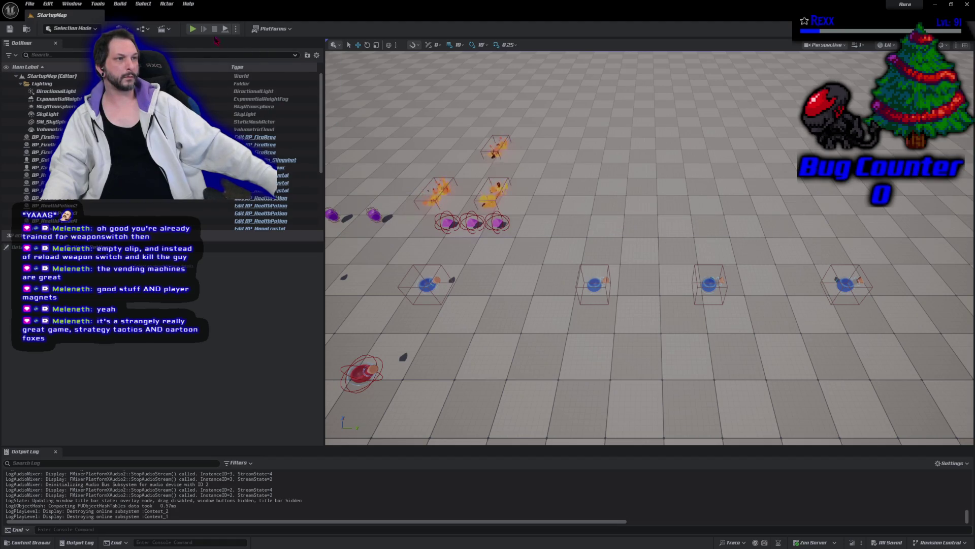
{"action": "left_click", "coordinate": [195, 30]}
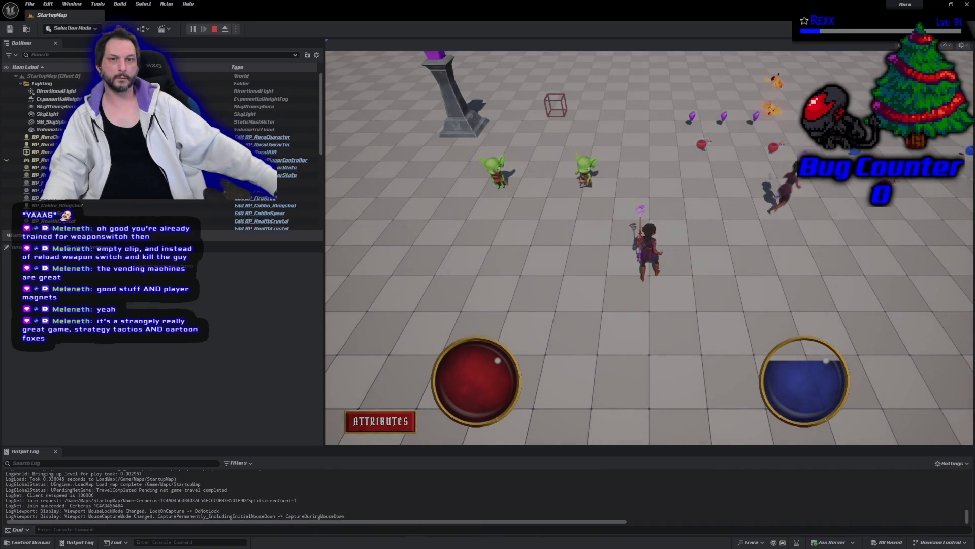
Walk the character to the crystals, stop play, and open AuraAbilitySystemComponent.h in Rider.
{"action": "left_click", "coordinate": [706, 129]}
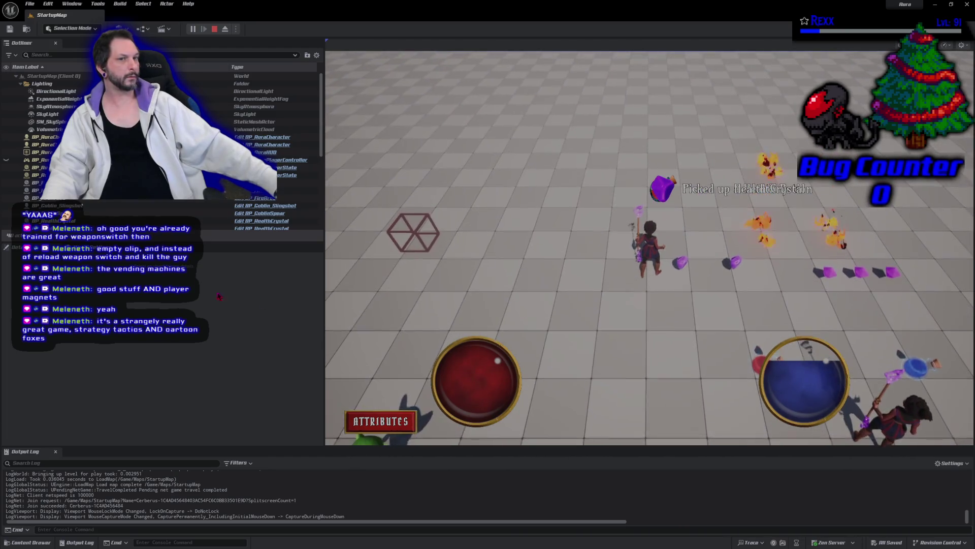
{"action": "left_click", "coordinate": [214, 29]}
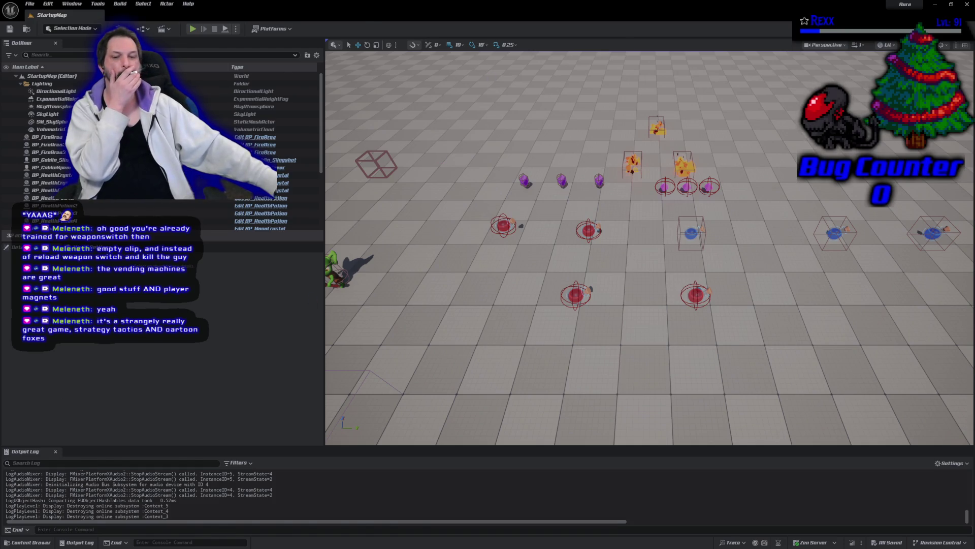
{"action": "key", "text": "alt+Tab"}
{"action": "left_click", "coordinate": [524, 26]}
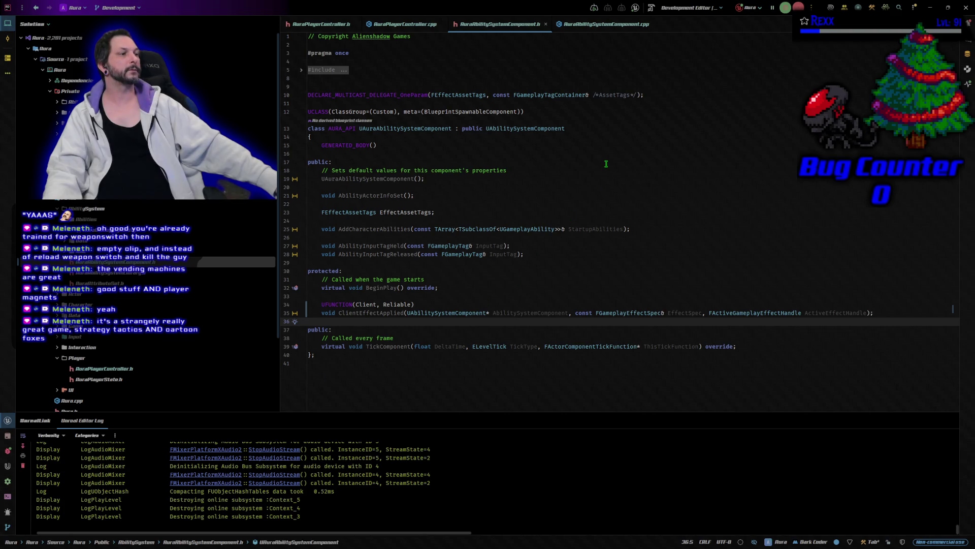
In AuraAbilitySystemComponent.cpp, select the ClientEffectApplied_Implementation function name.
{"action": "left_click", "coordinate": [605, 24]}
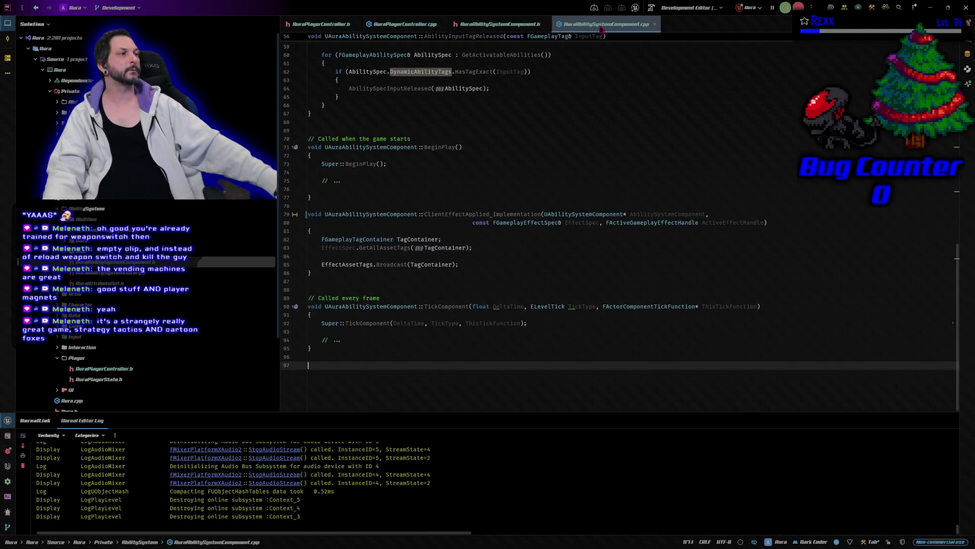
{"action": "scroll", "coordinate": [574, 304], "scroll_direction": "up", "scroll_amount": 3}
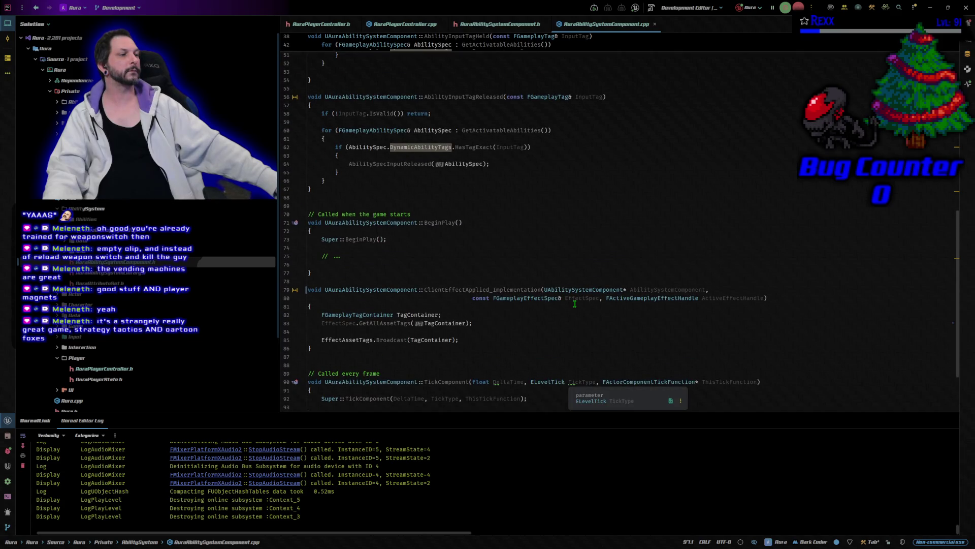
{"action": "scroll", "coordinate": [574, 304], "scroll_direction": "down", "scroll_amount": 1}
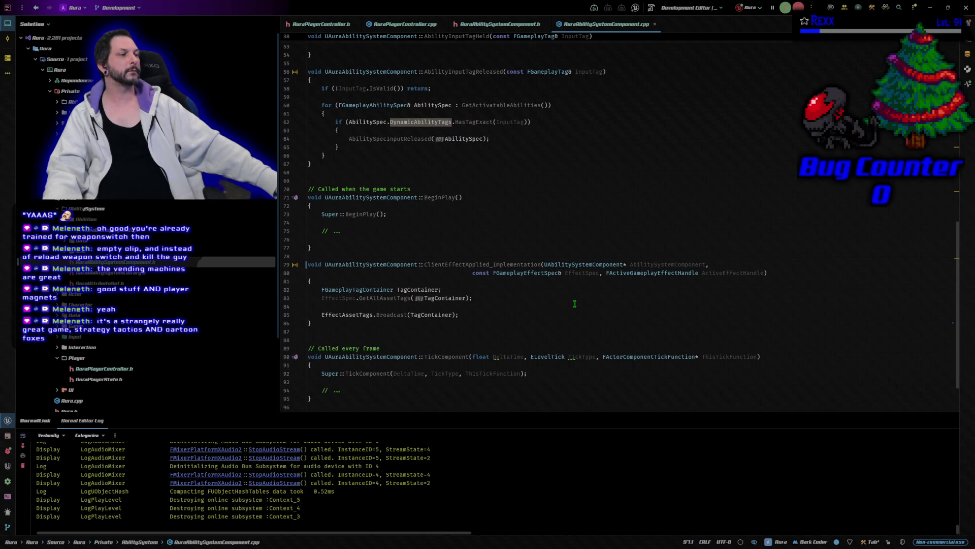
{"action": "left_click", "coordinate": [758, 273]}
{"action": "left_click", "coordinate": [744, 265]}
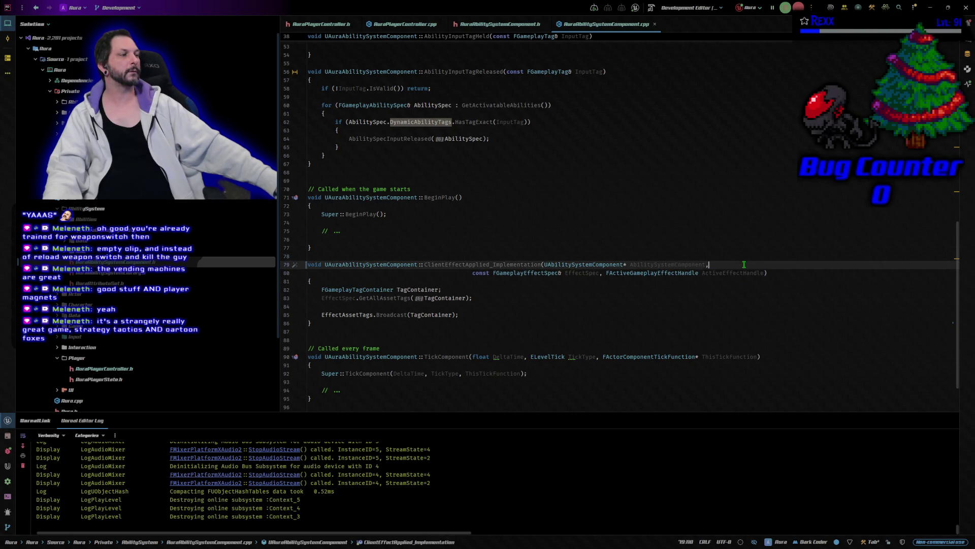
{"action": "double_click", "coordinate": [476, 265]}
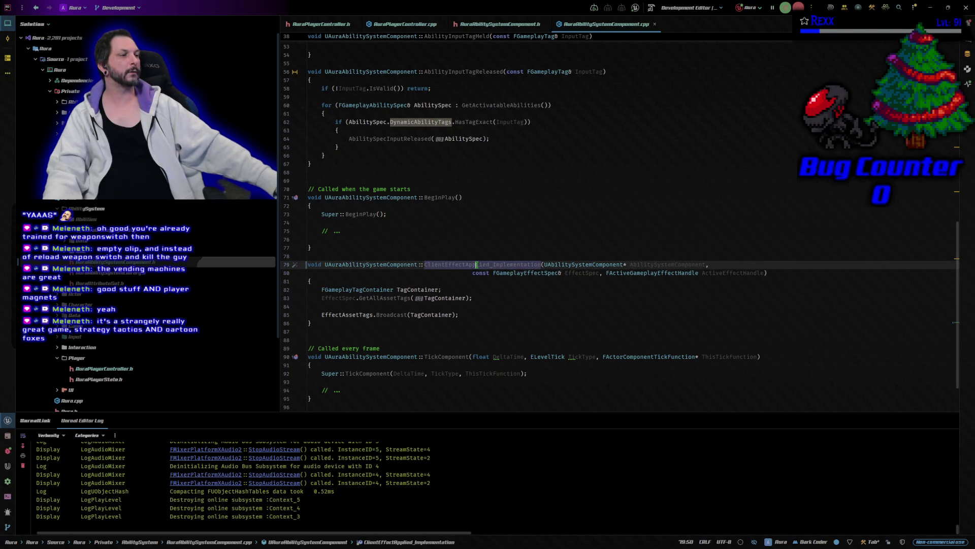